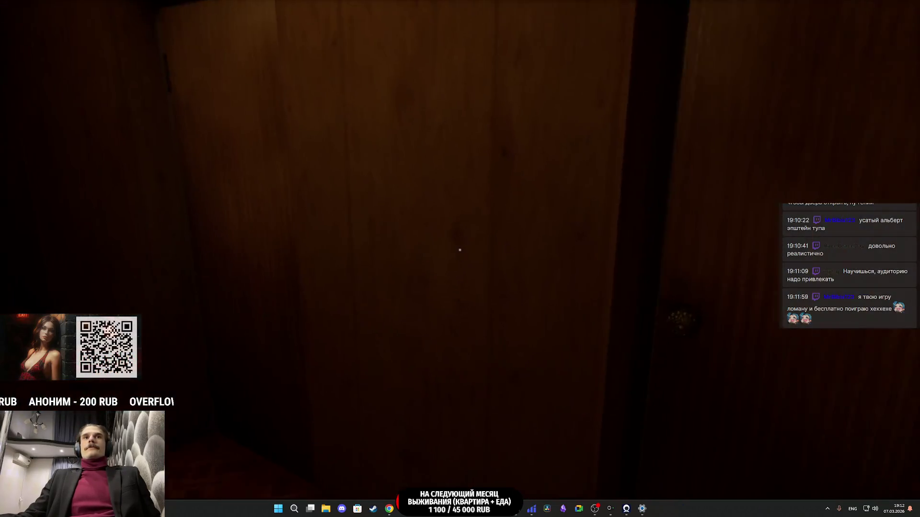
Step: Open the bathroom door, approach the mirror, then open the wooden door into the dark room
key(e)
key(w)
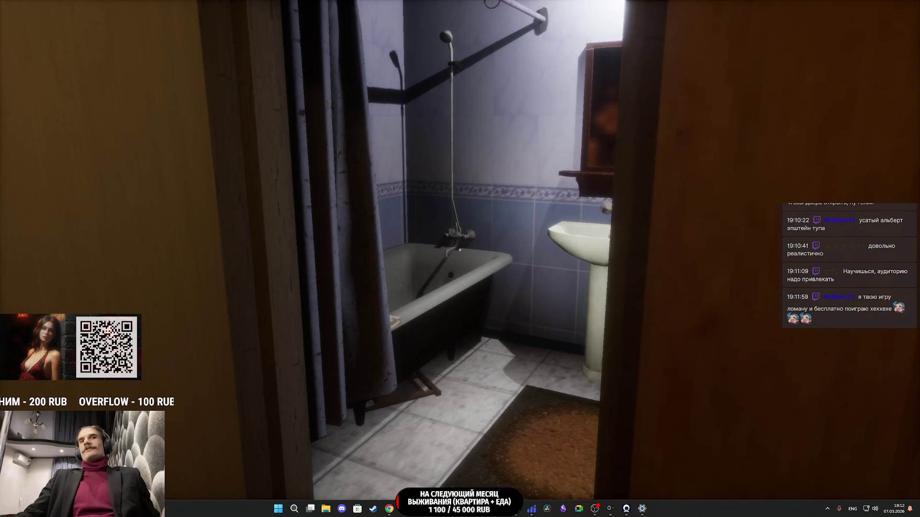
key(w)
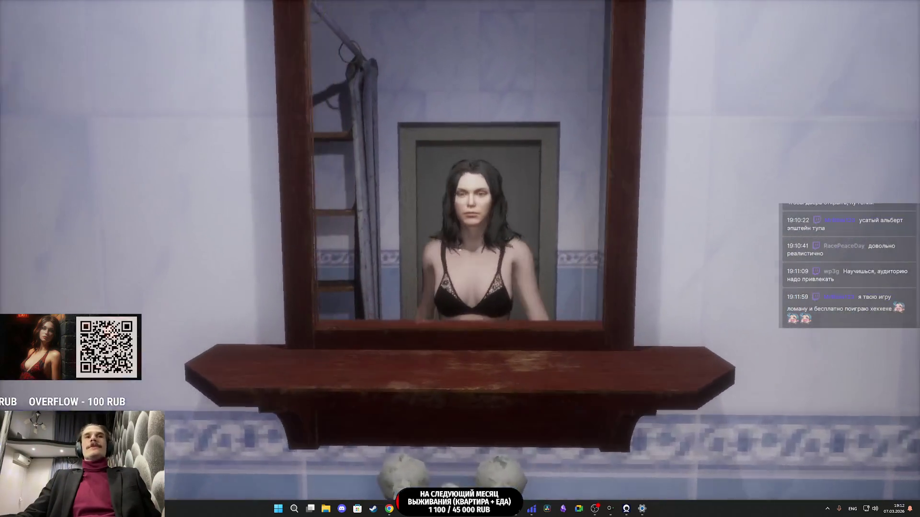
key(g)
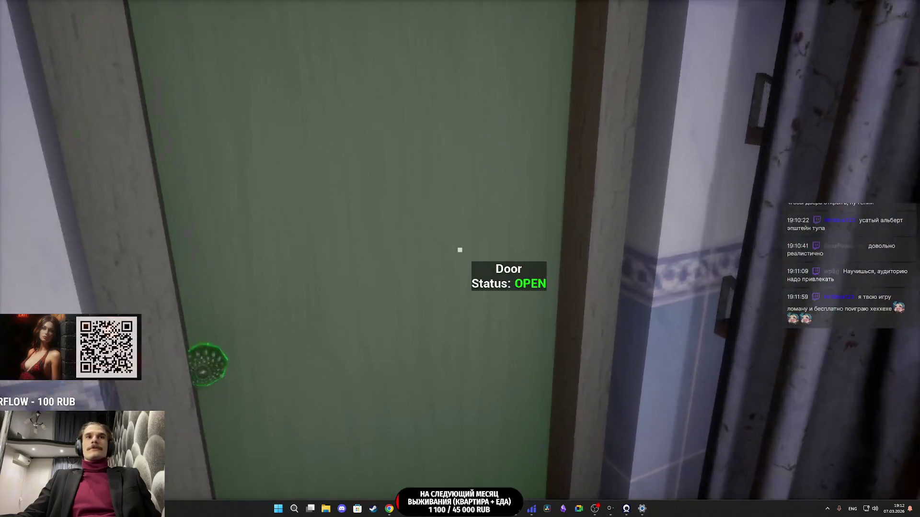
key(w)
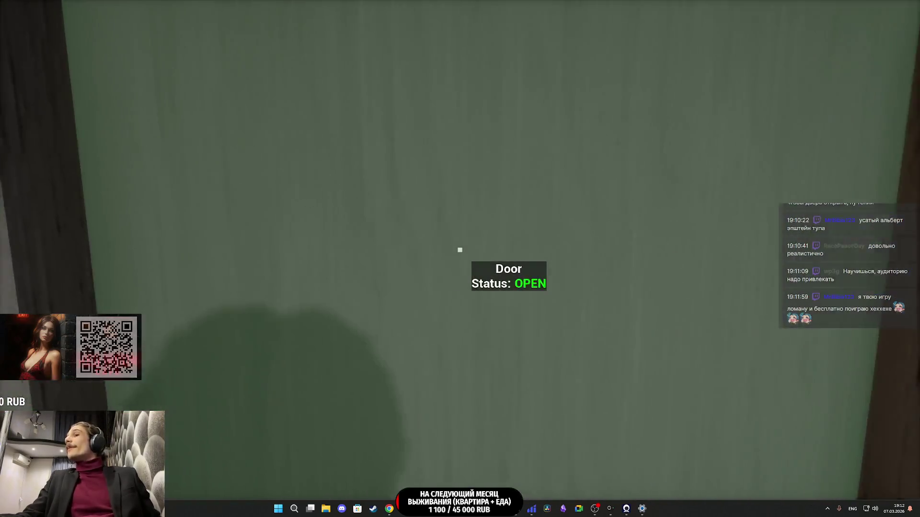
key(e)
key(w)
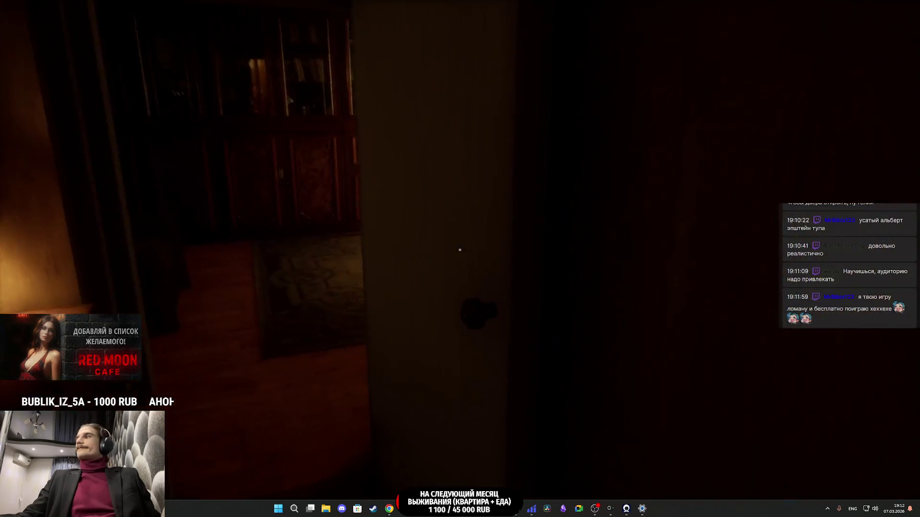
Step: Open the balcony door and walk through it into the hallway
key(w)
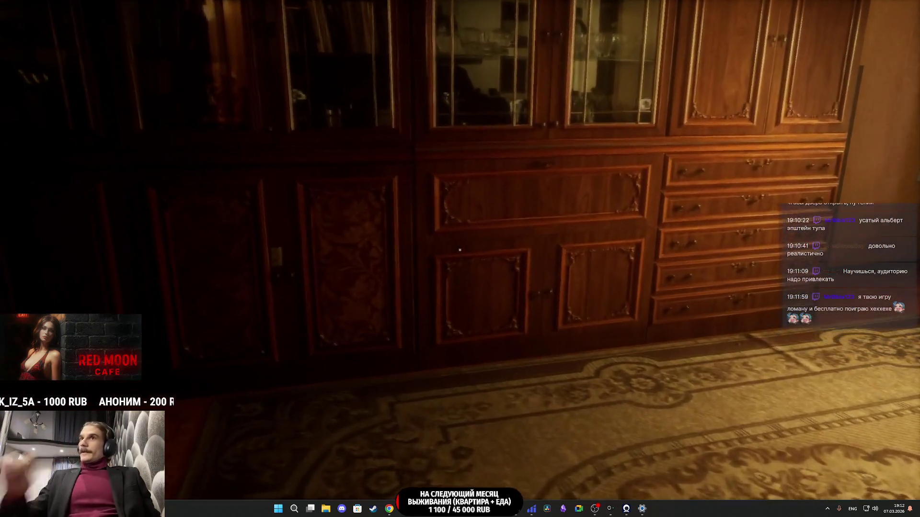
key(w)
key(e)
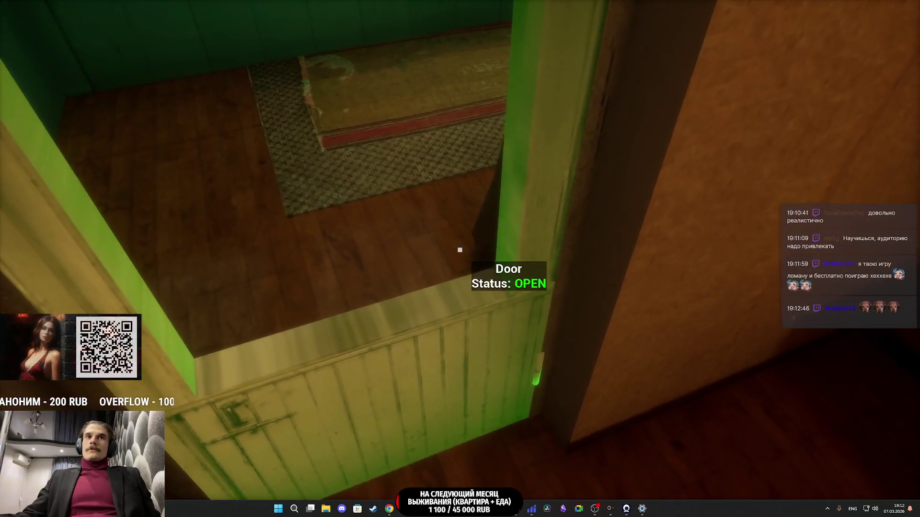
key(w)
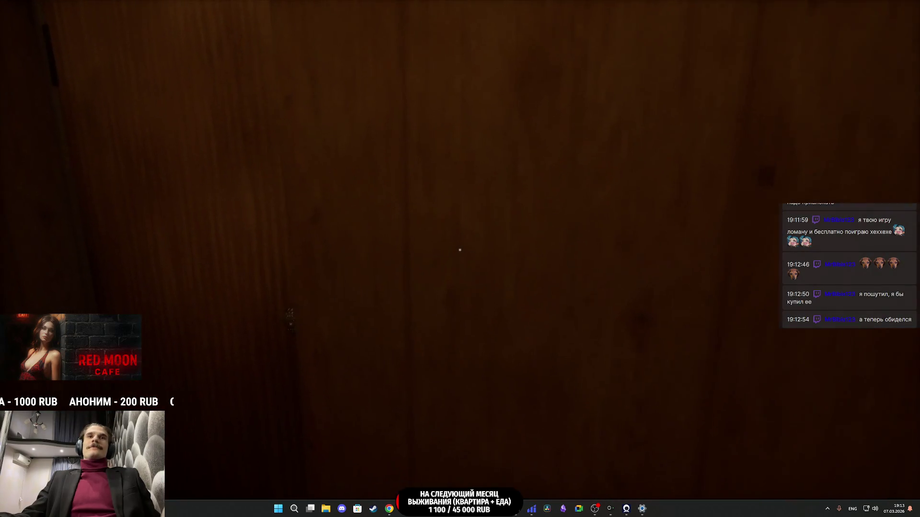
Step: Open the bathroom door, open and close the kitchen door, then stop the play session
key(e)
key(f)
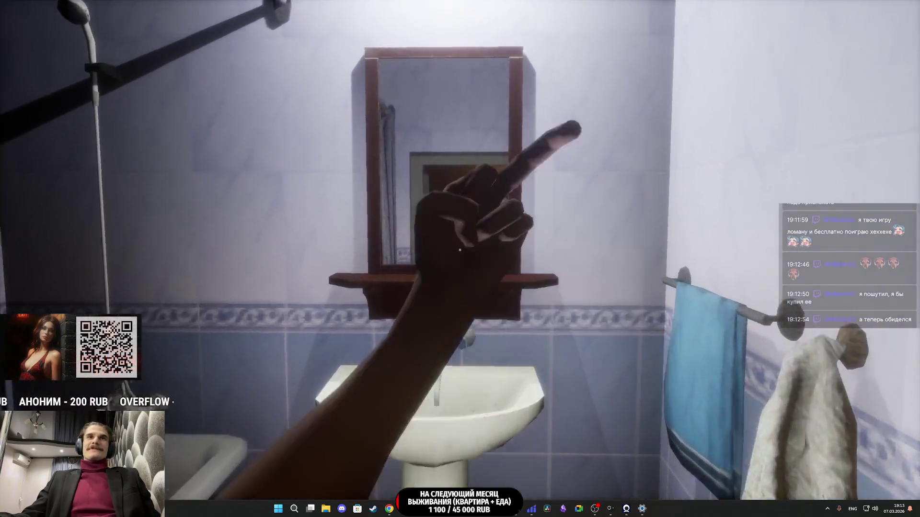
key(e)
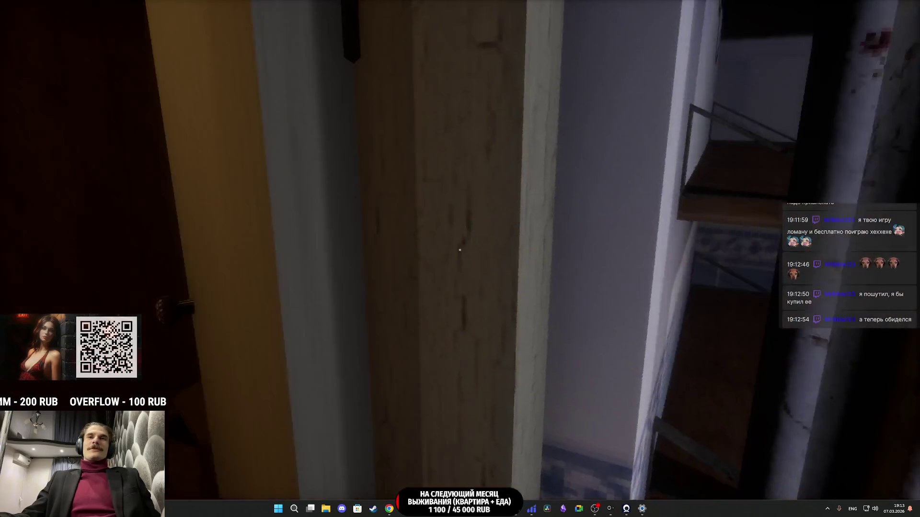
key(e)
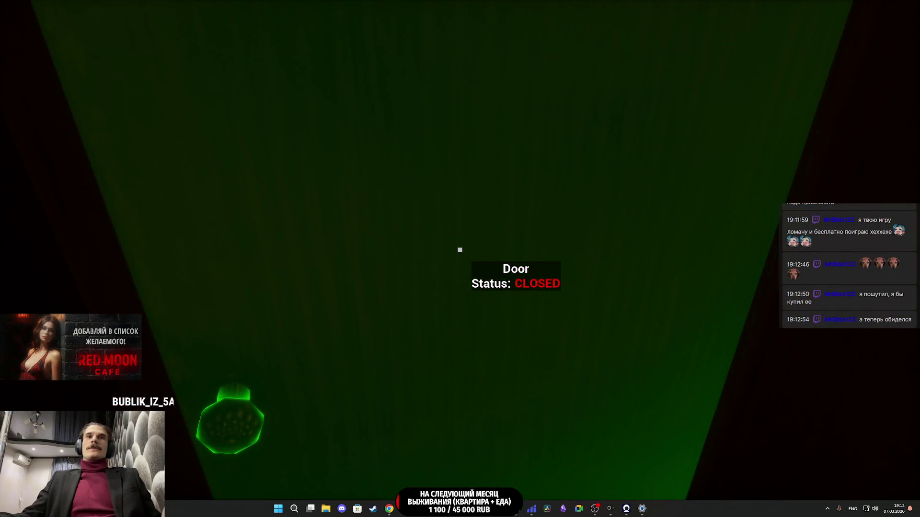
key(Escape)
key(F11)
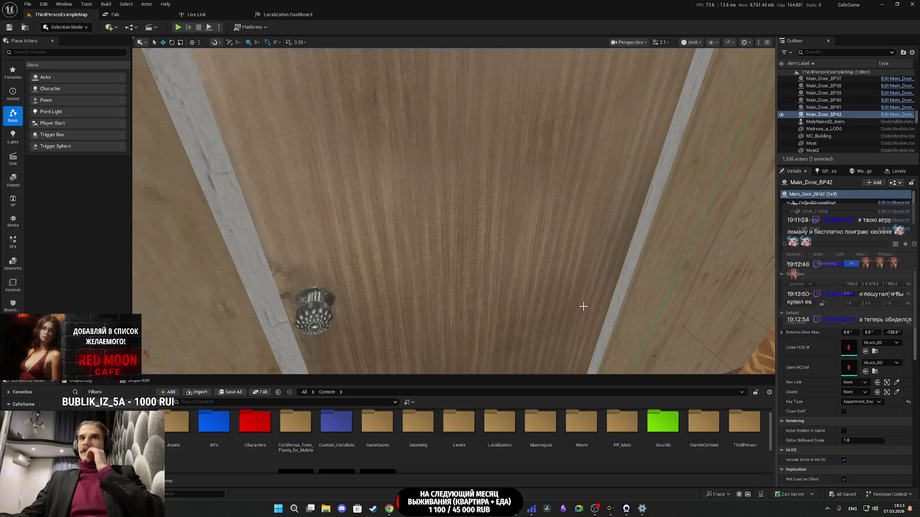
Step: Bring up Main_Door_BP, pan across its Set Overlay Material node rows, then return to the level
mouse_move(420, 509)
click(445, 485)
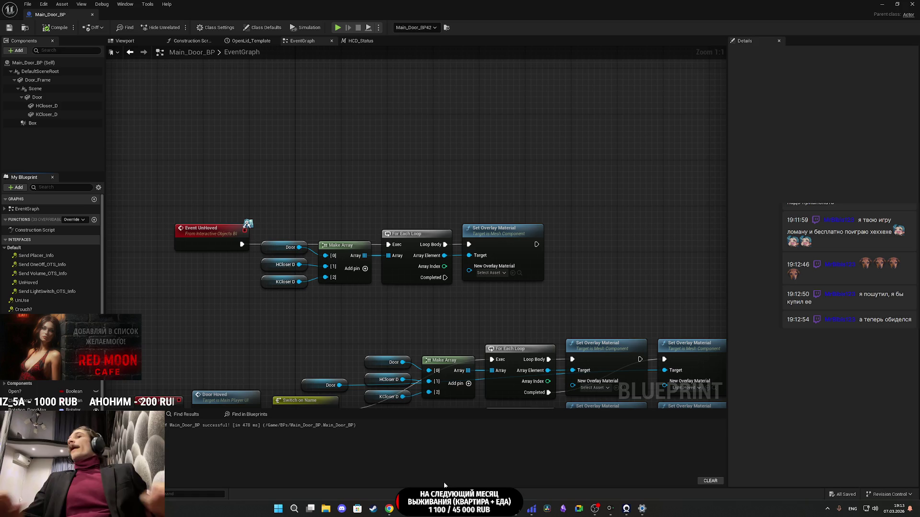
mouse_move(542, 264)
mouse_down()
mouse_move(594, 267)
mouse_move(575, 174)
mouse_move(531, 86)
mouse_move(592, 99)
mouse_move(606, 118)
mouse_up()
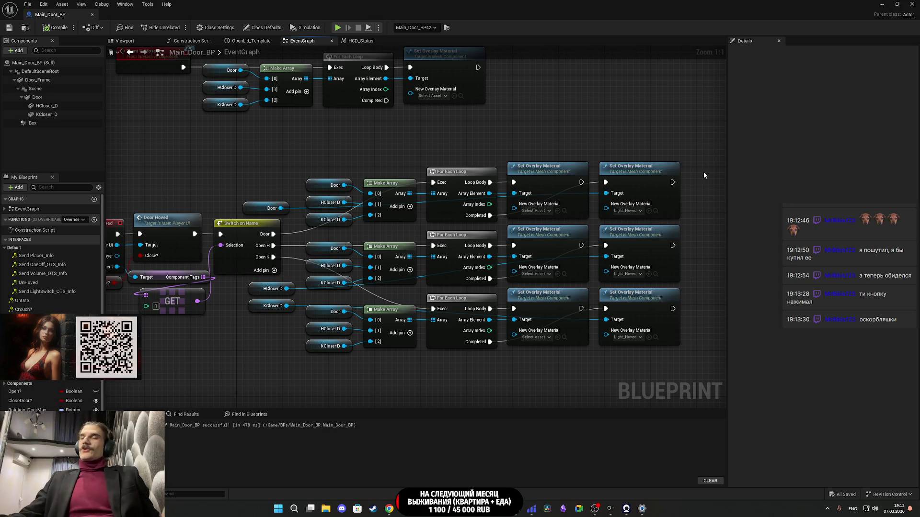
drag(705, 262, 568, 269)
double_click(858, 16)
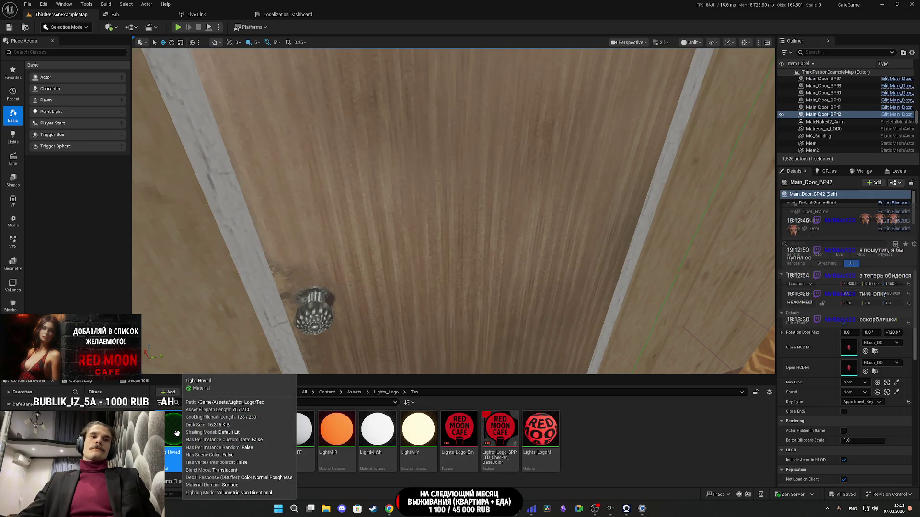
Step: Rename the Light_Hoved material to Light_Hoved_Active
key(F2)
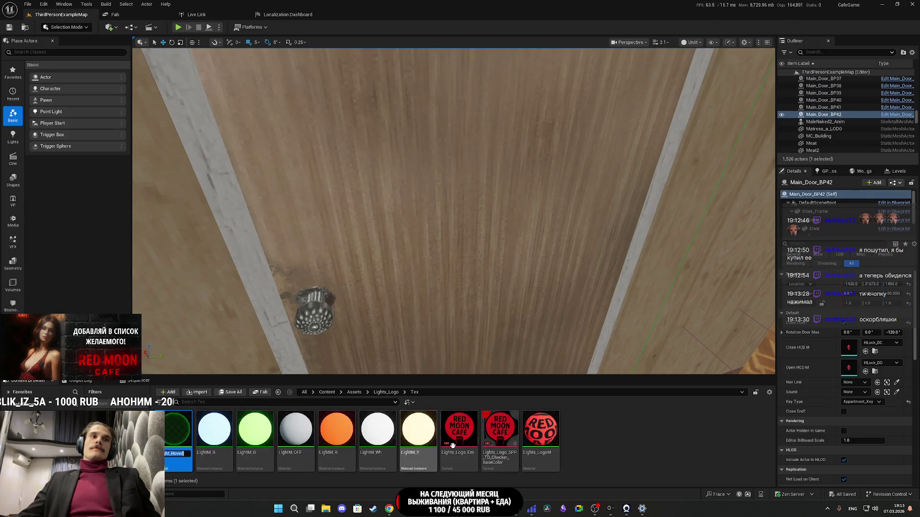
key(End)
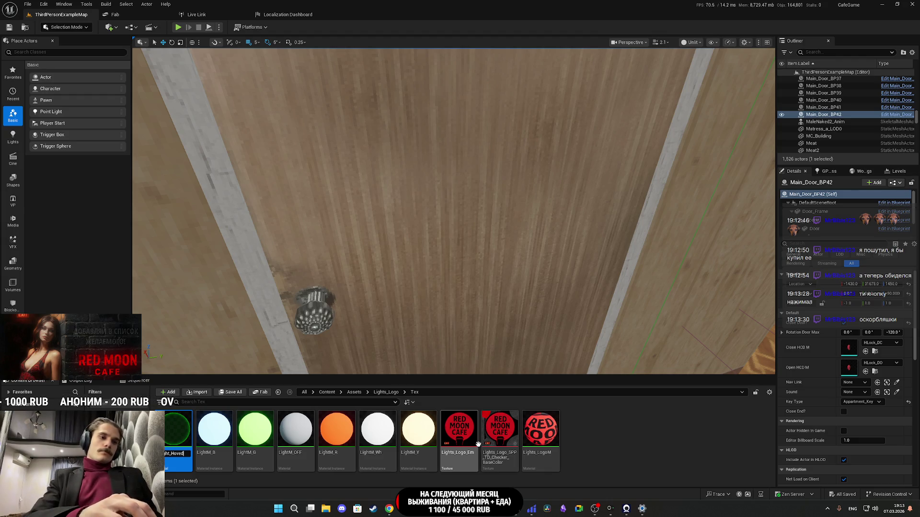
text(A)
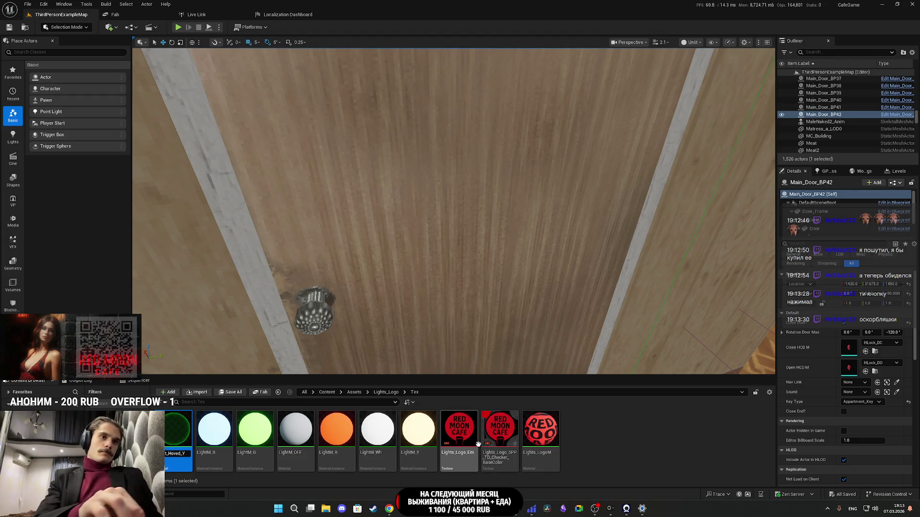
text(ctive)
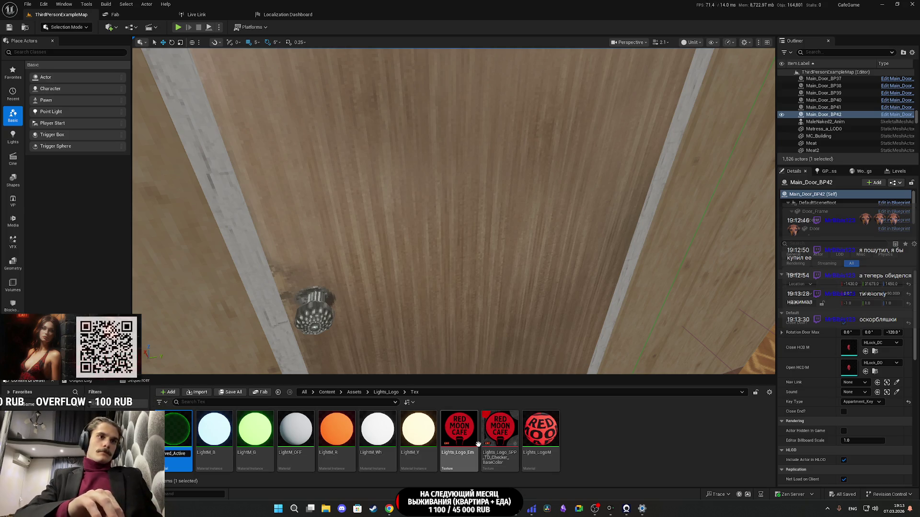
key(Return)
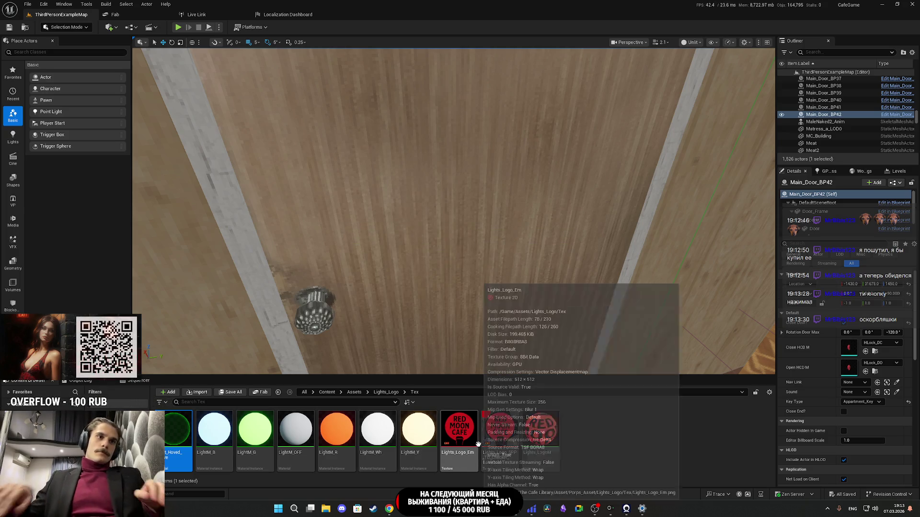
Step: Open Light_Hoved_Active, convert its Color parameter to a constant, then undo it
double_click(181, 436)
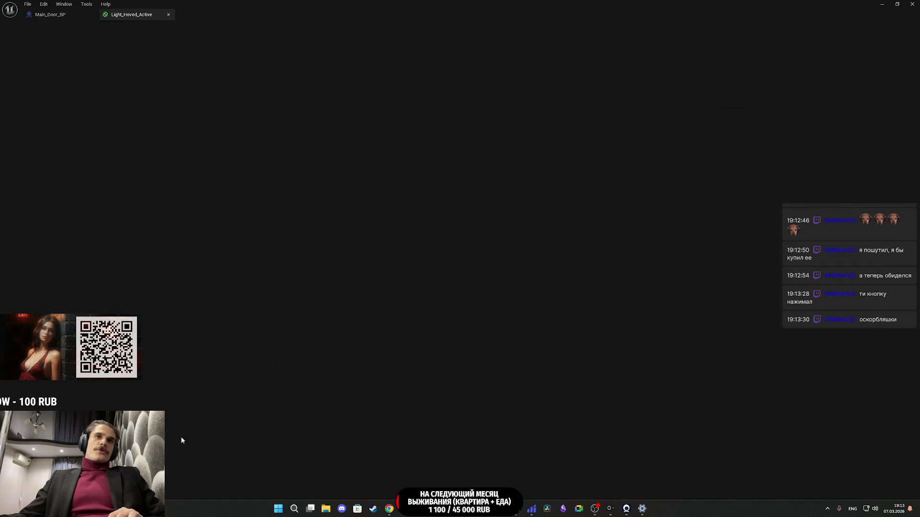
scroll(325, 243, up, 3)
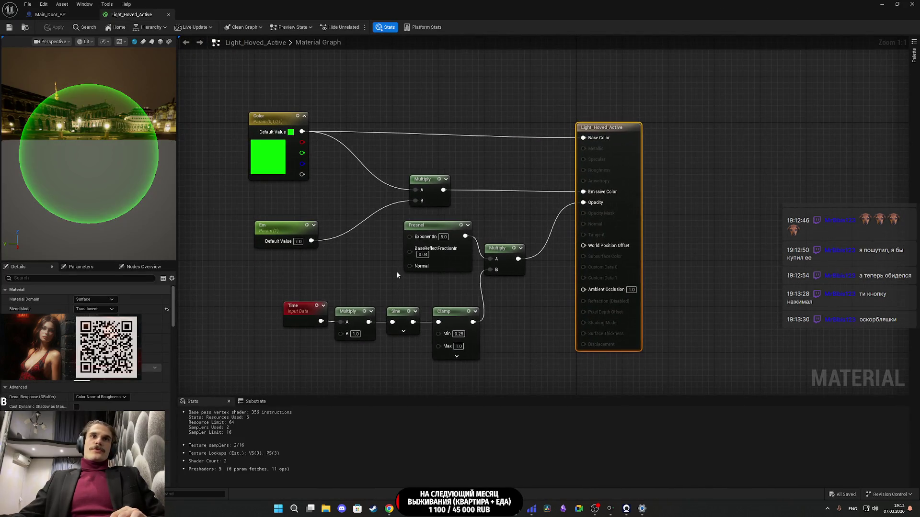
drag(376, 271, 352, 262)
click(256, 168)
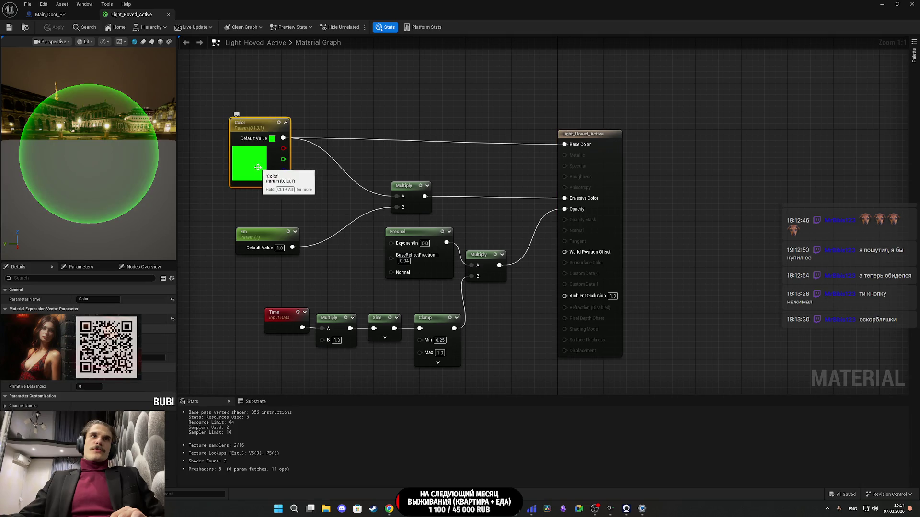
right_click(257, 167)
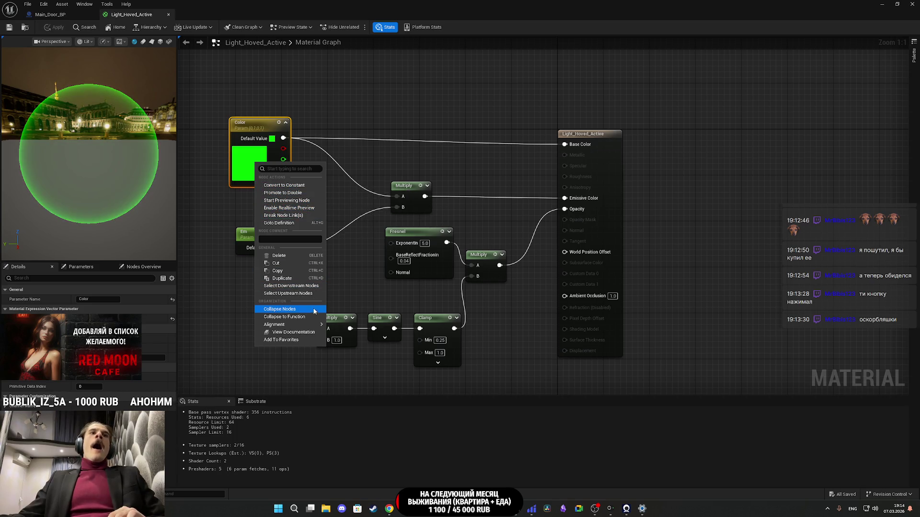
click(308, 188)
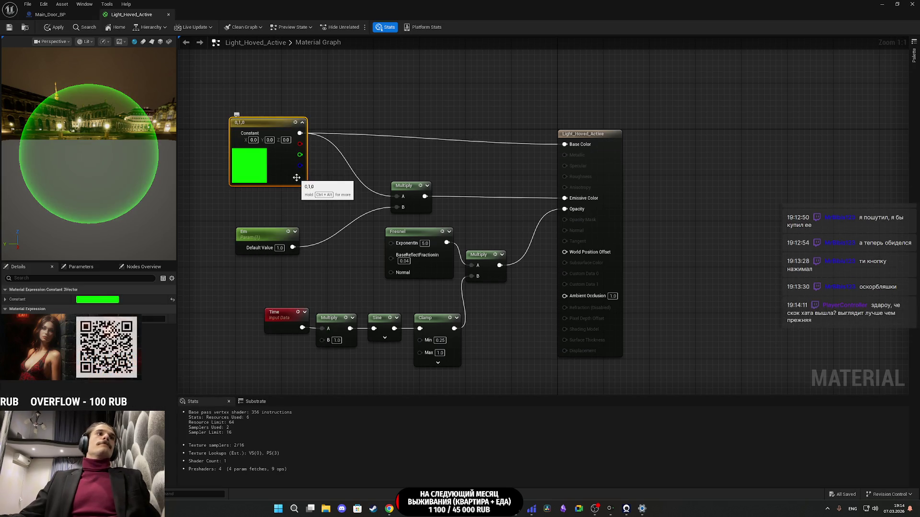
key(ctrl+z)
right_click(262, 164)
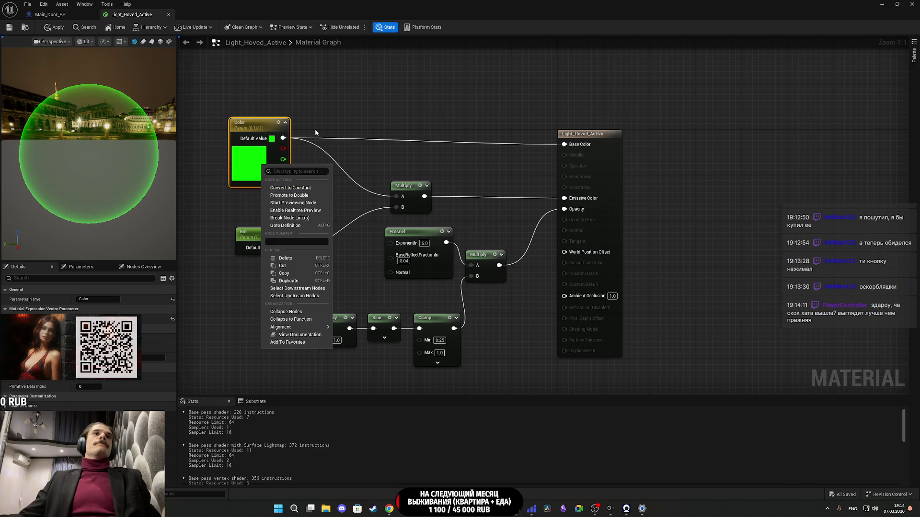
click(245, 167)
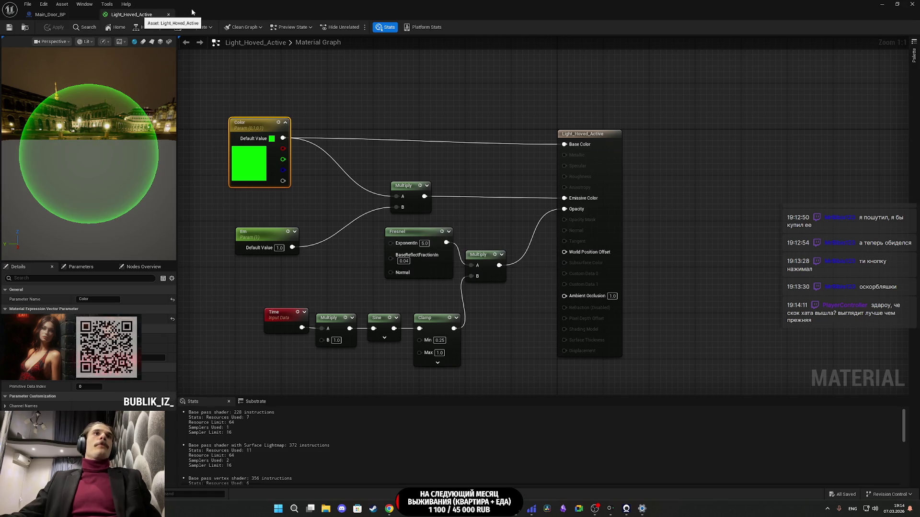
click(71, 15)
click(894, 4)
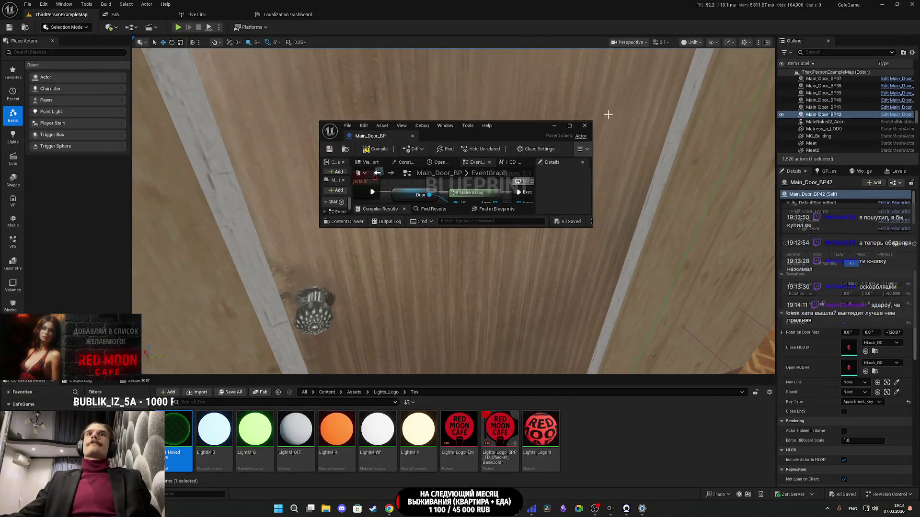
Step: Create a material instance from Light_Hoved_Active and name it Light_Hoved_NA
click(569, 126)
click(882, 4)
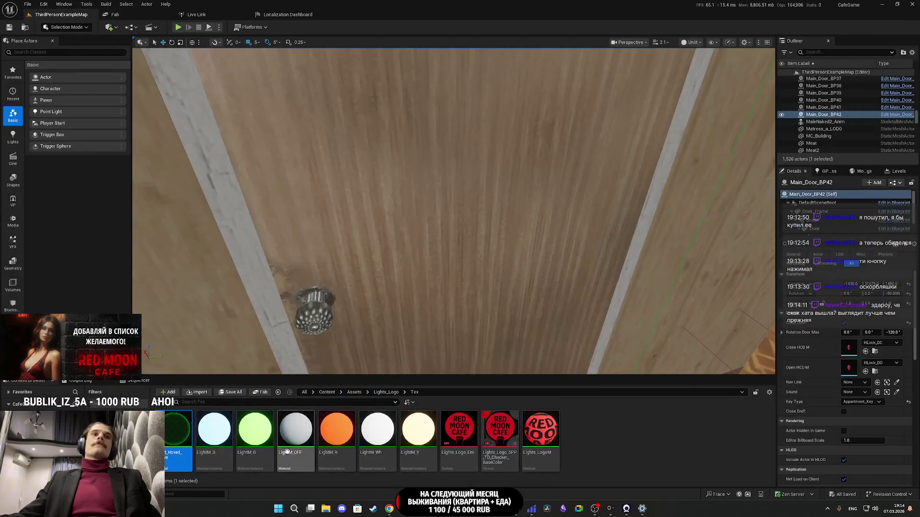
right_click(178, 431)
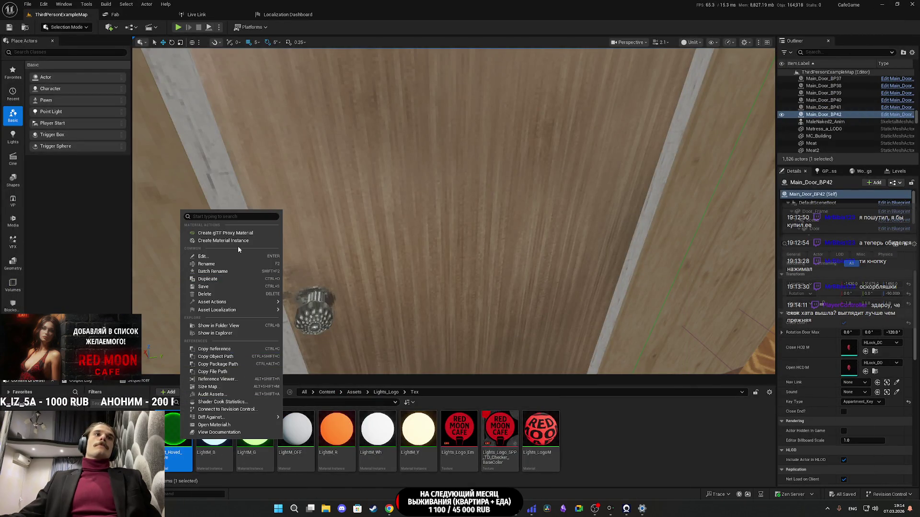
click(224, 241)
text(Active_Inst)
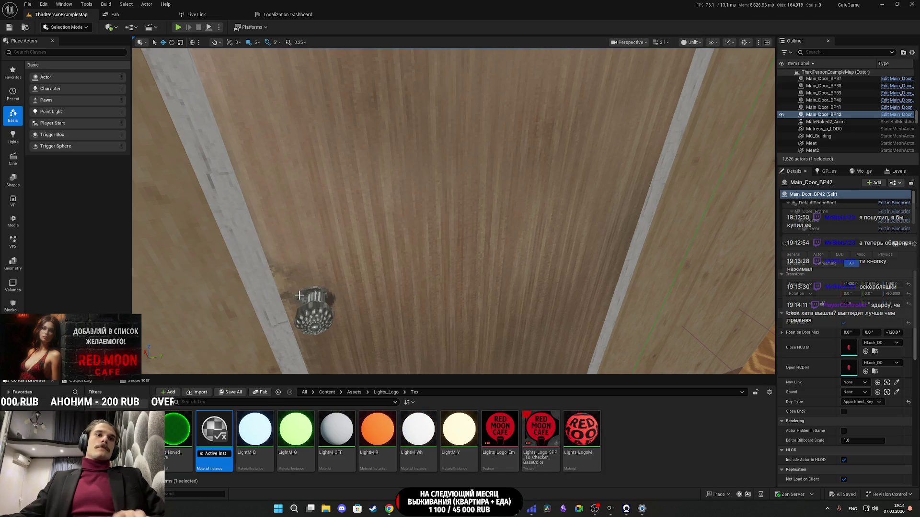
key(BackSpace)
key(BackSpace)
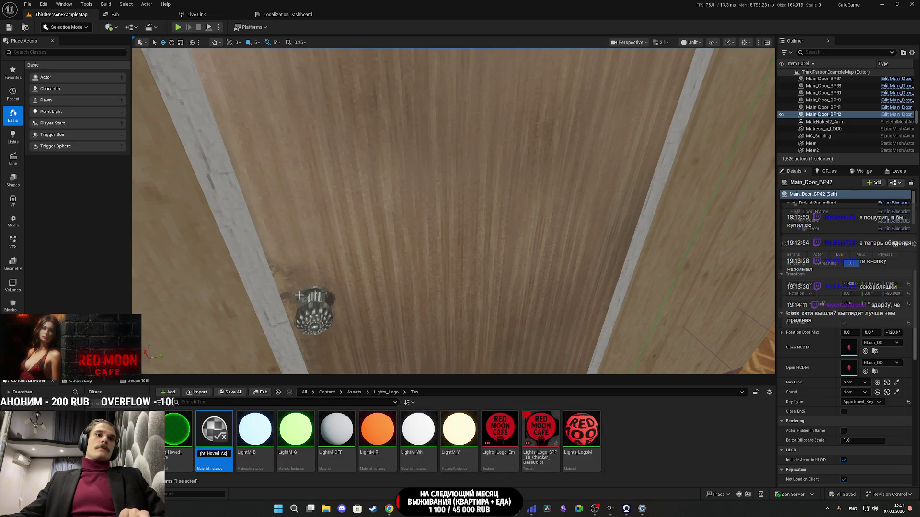
key(BackSpace)
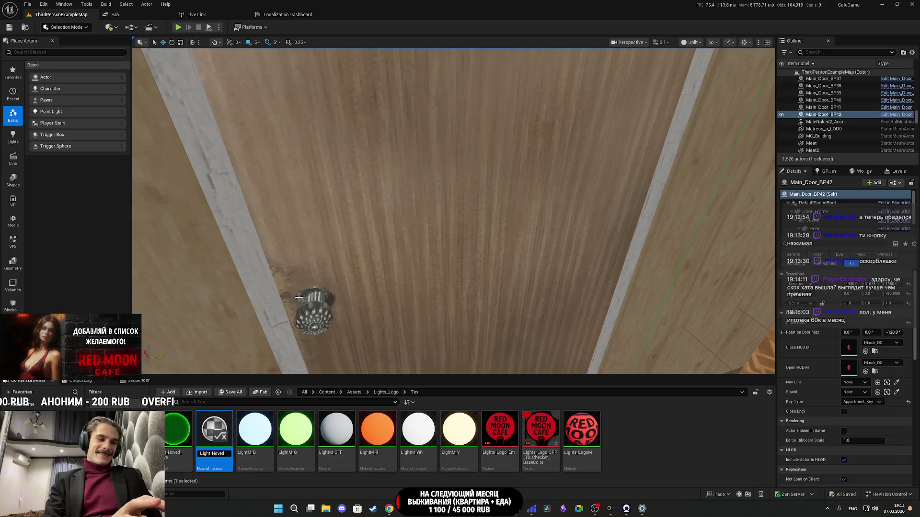
text(NA)
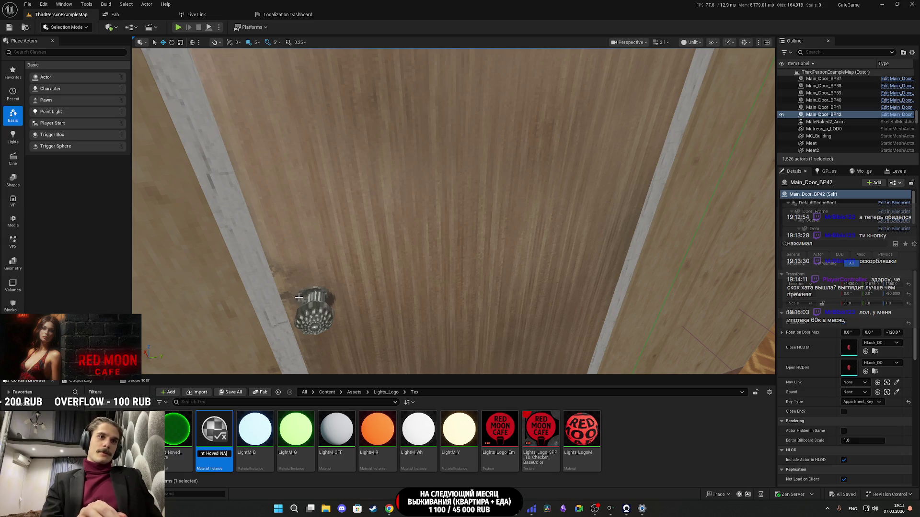
key(Return)
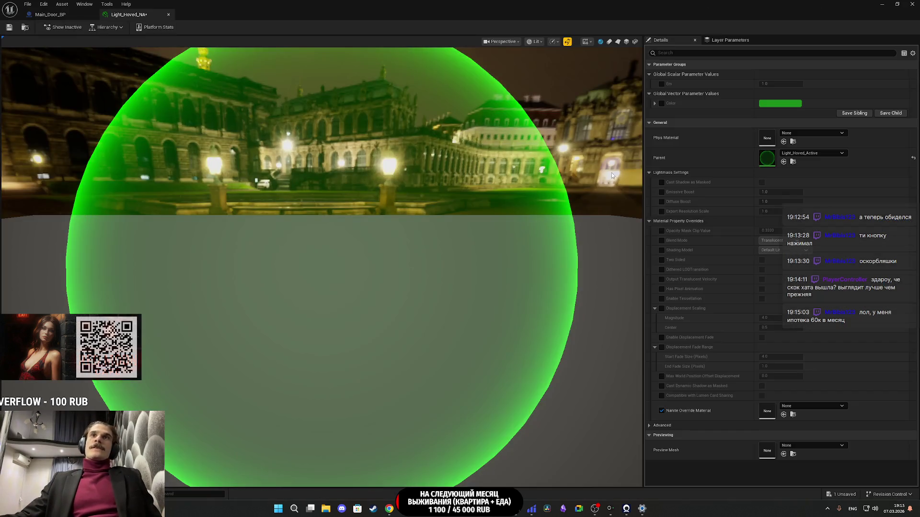
Step: Enable the Color parameter override on Light_Hoved_NA and set it to pure red
click(662, 103)
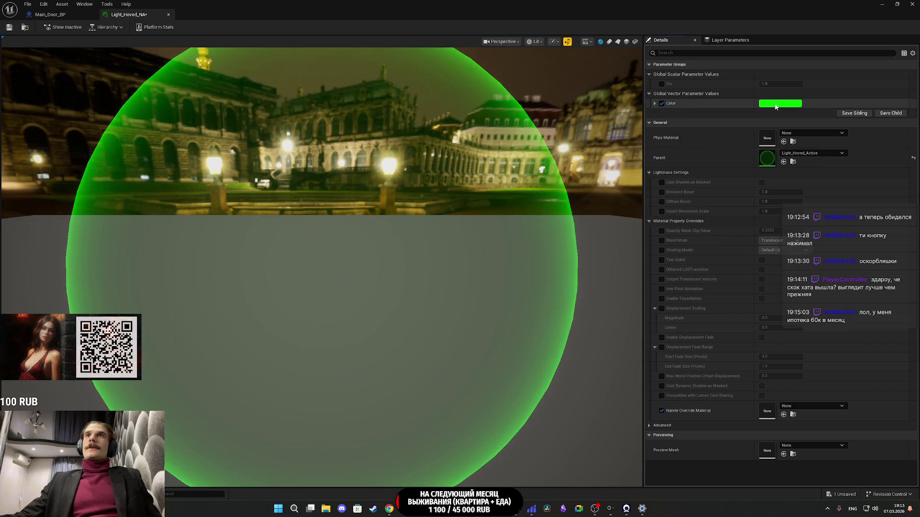
click(780, 103)
click(759, 203)
text(60)
key(Return)
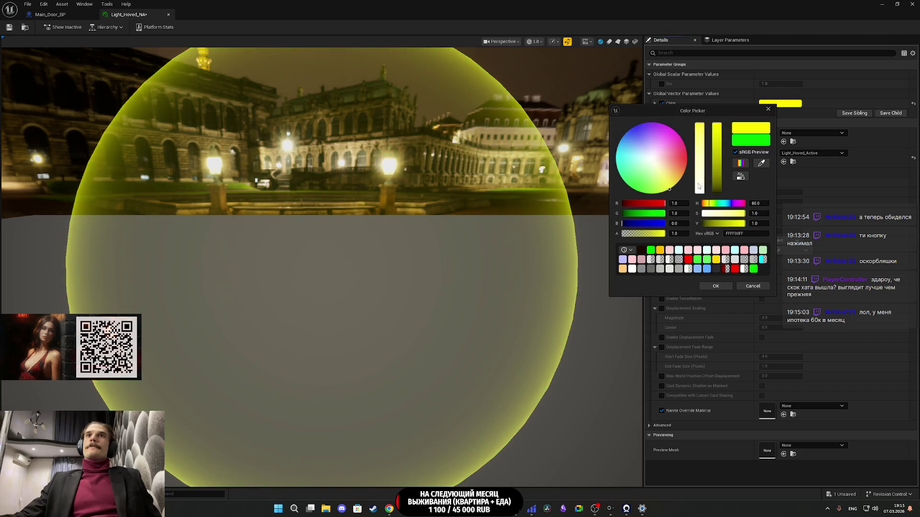
drag(655, 212, 623, 212)
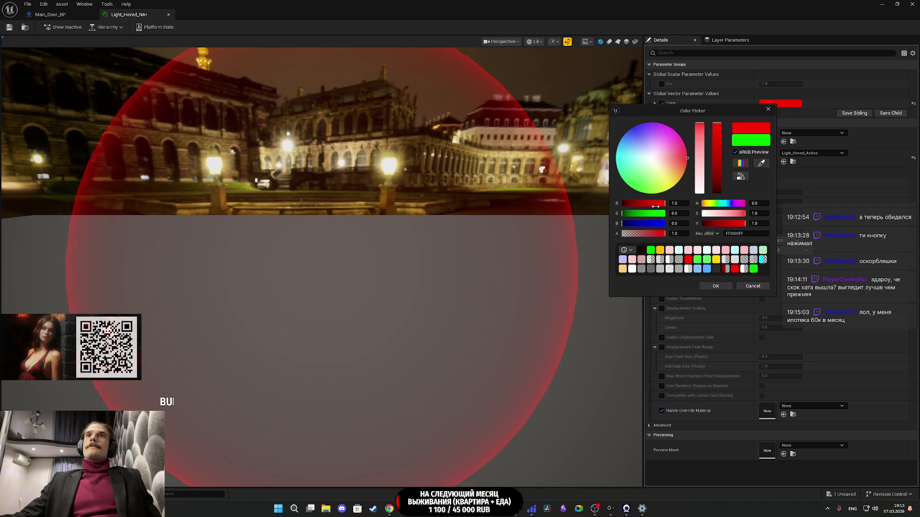
click(716, 286)
Step: Save the Light_Hoved_NA material instance and close its editor
click(9, 27)
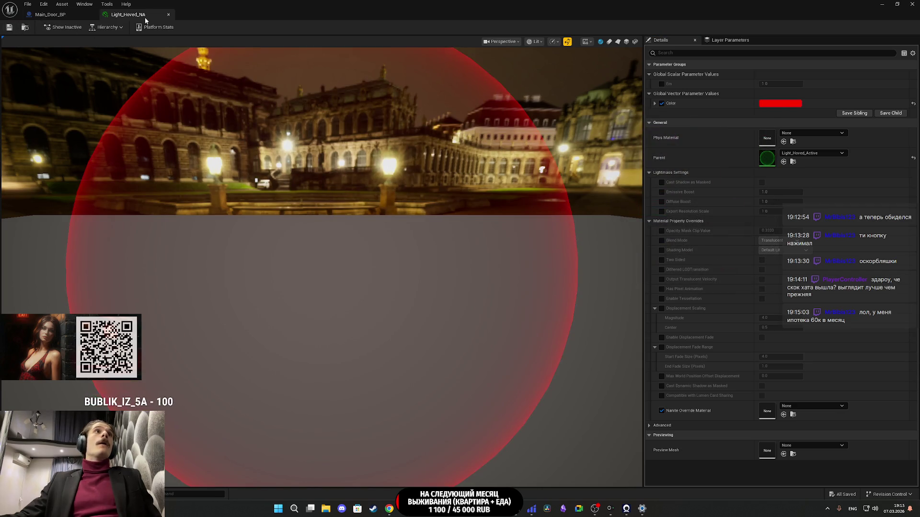
click(169, 14)
mouse_move(421, 509)
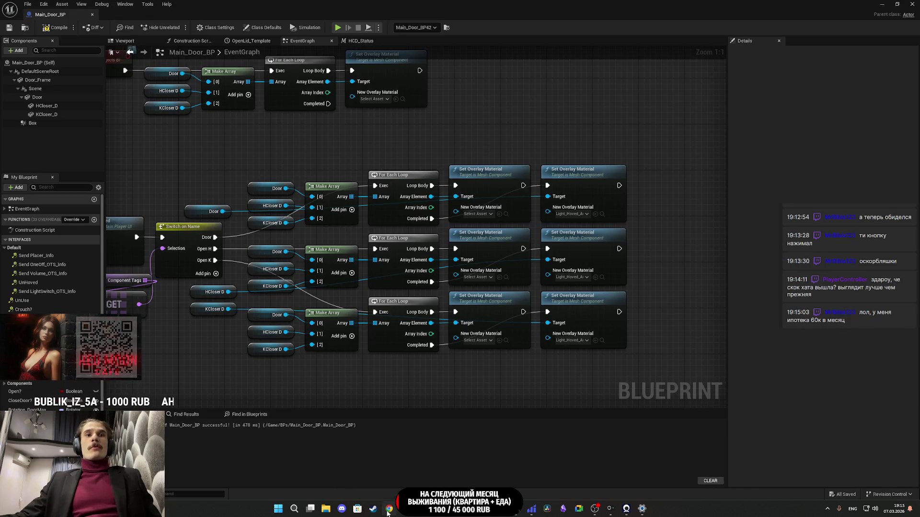
click(389, 509)
click(145, 6)
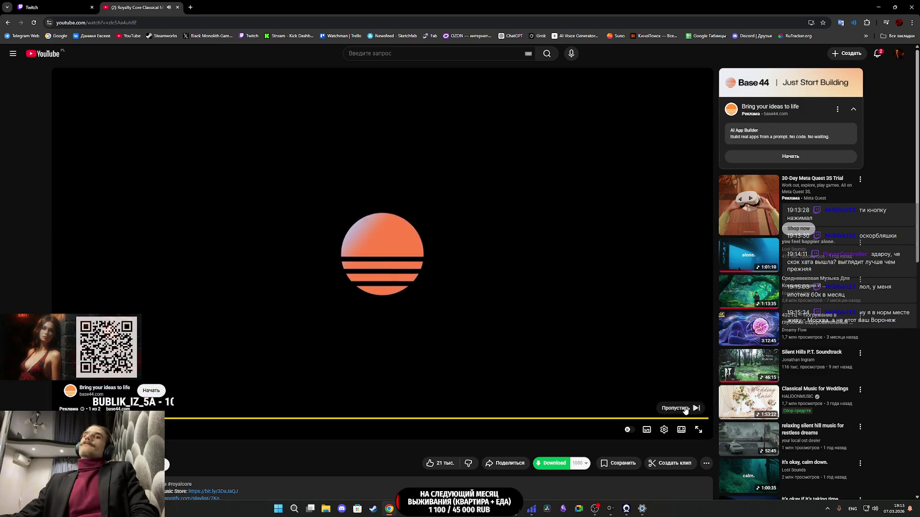
click(685, 410)
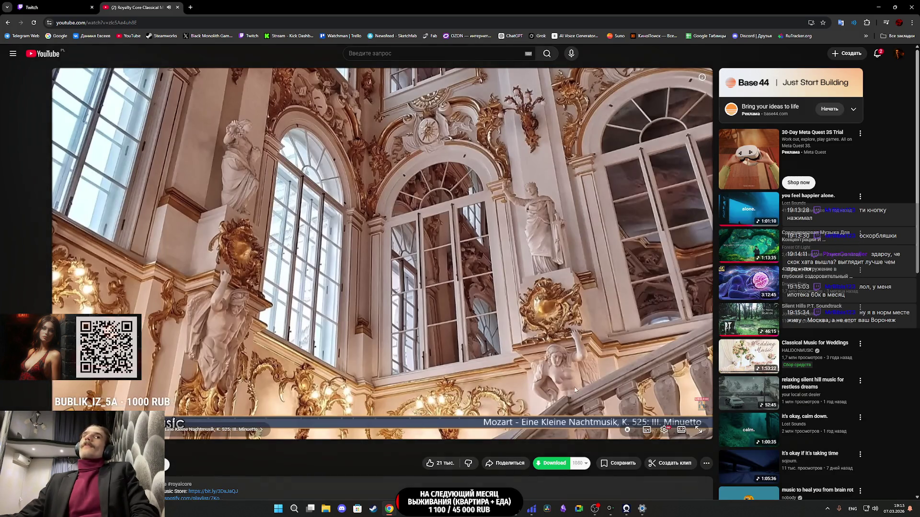
click(76, 3)
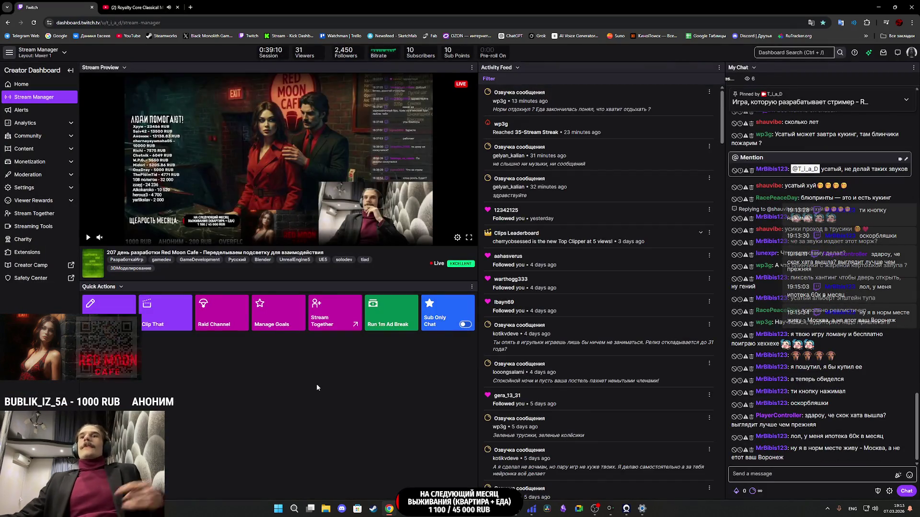
key(alt+Tab)
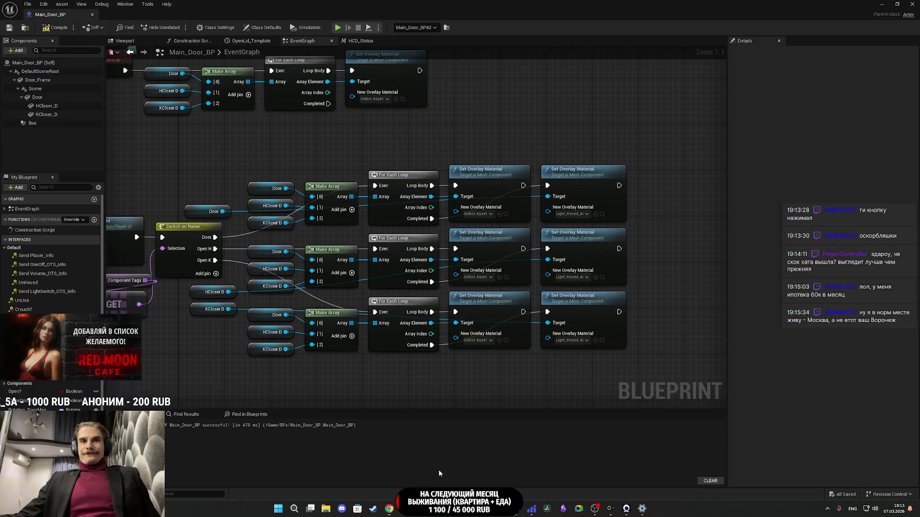
Step: Place a CloseDoor? getter node beside the Set Overlay Material nodes
mouse_move(501, 376)
mouse_down()
mouse_move(542, 380)
mouse_move(581, 356)
mouse_move(549, 352)
mouse_up()
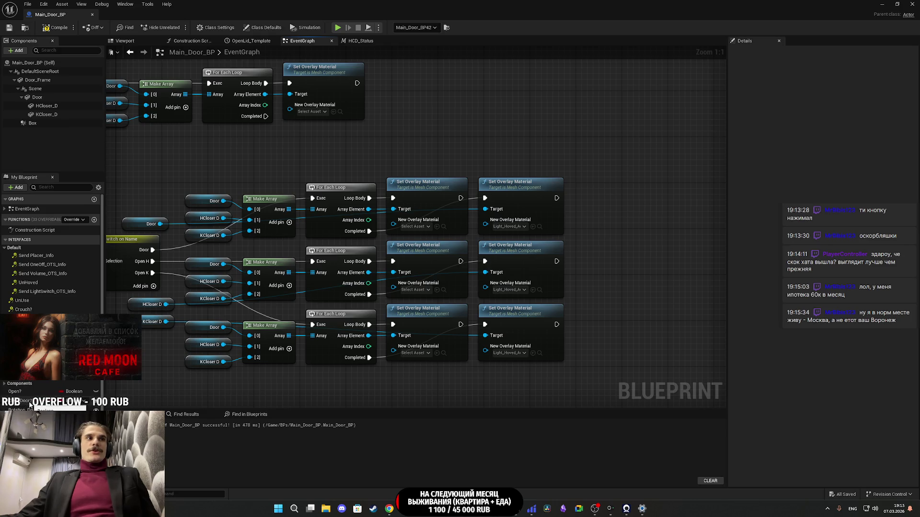
drag(334, 396, 341, 394)
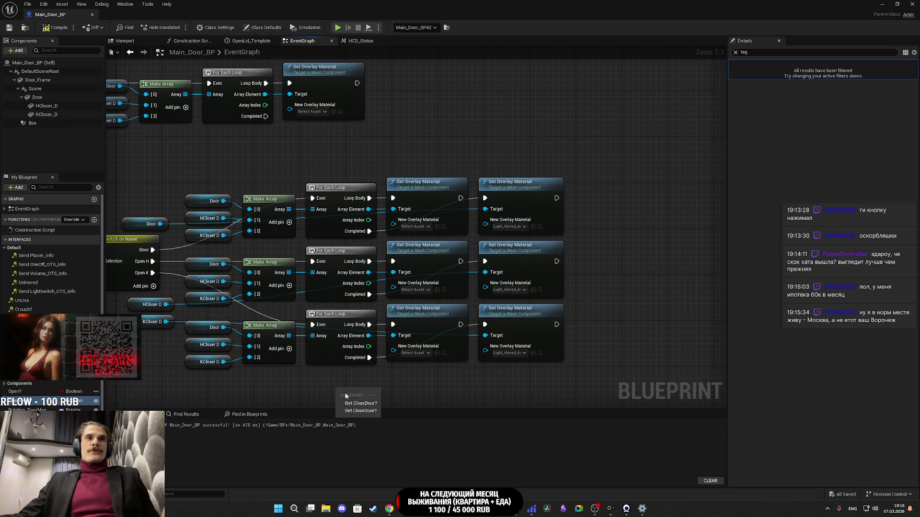
drag(398, 397, 408, 380)
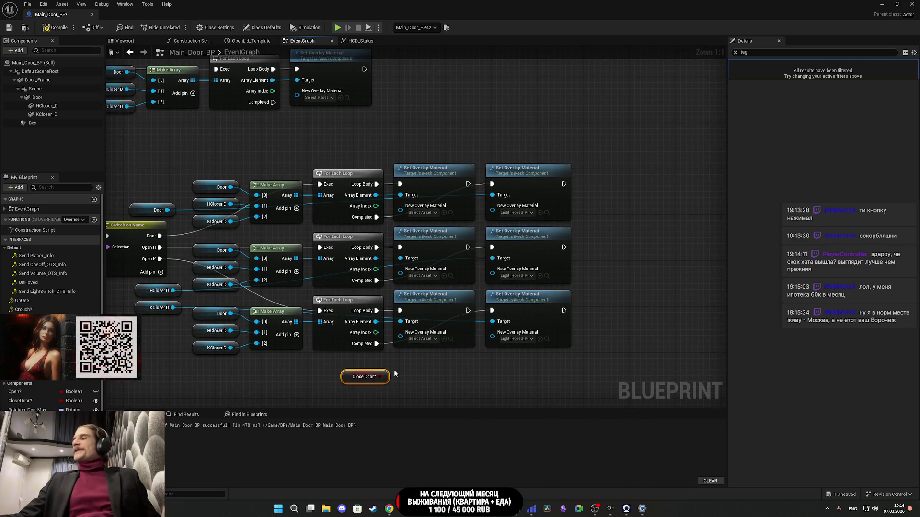
drag(468, 146, 491, 230)
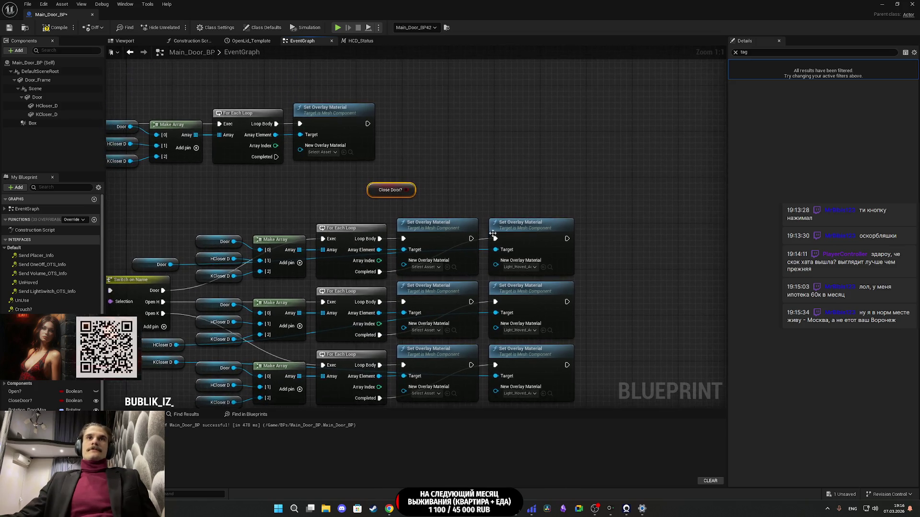
Step: Add a Select node feeding the overlay material input, wired to Close Door? as its index
drag(507, 188, 507, 188)
text(sele)
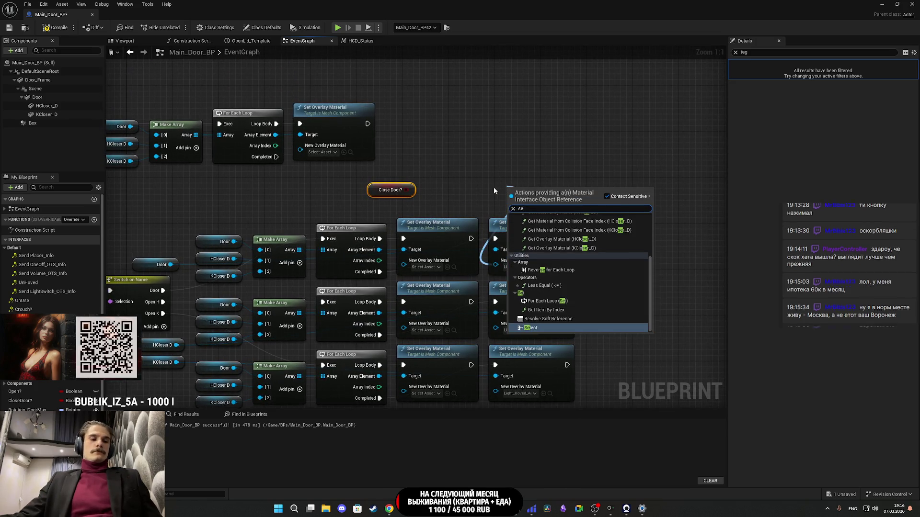
click(527, 238)
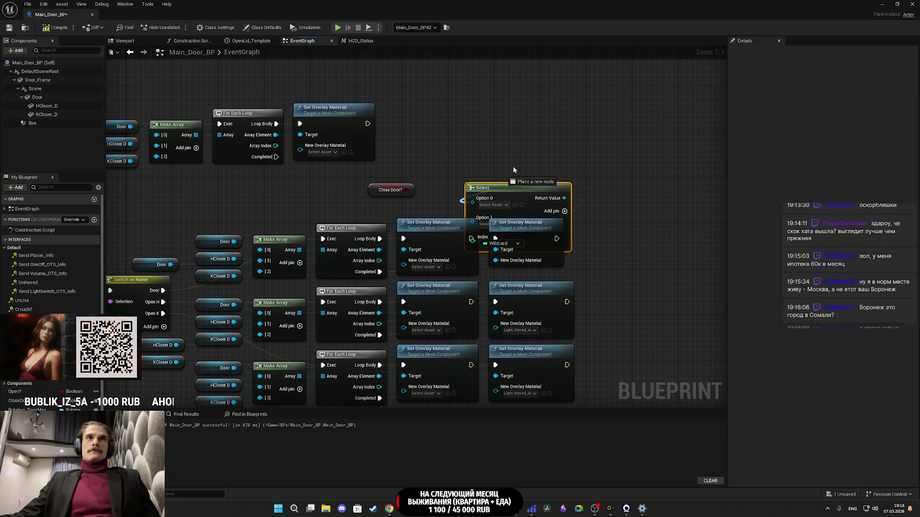
drag(474, 202, 449, 162)
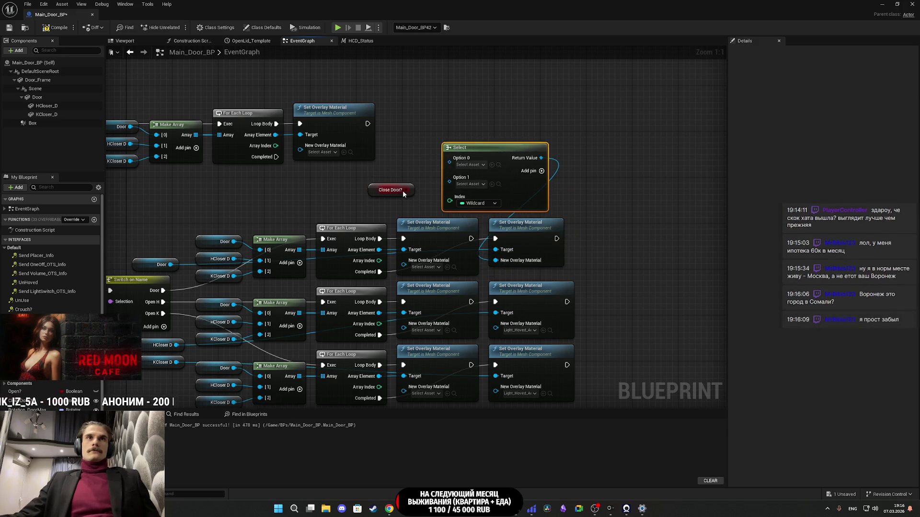
drag(533, 192, 550, 203)
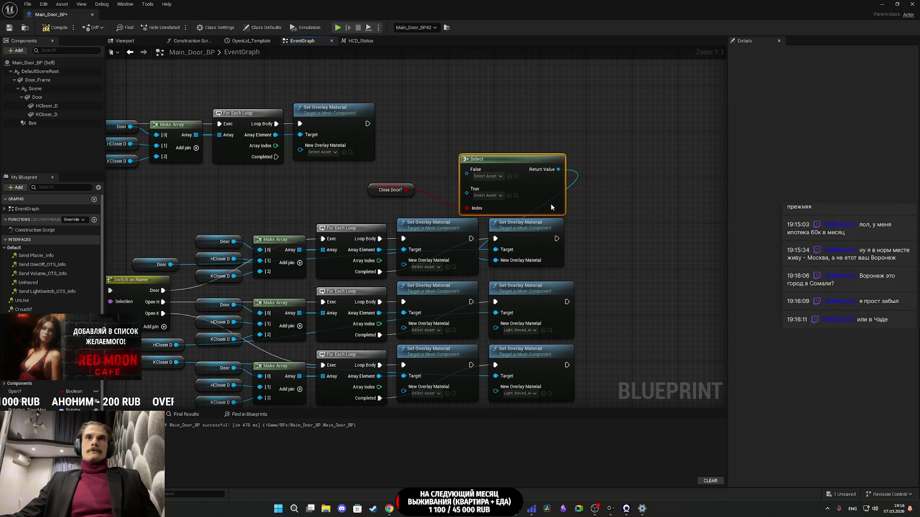
click(389, 190)
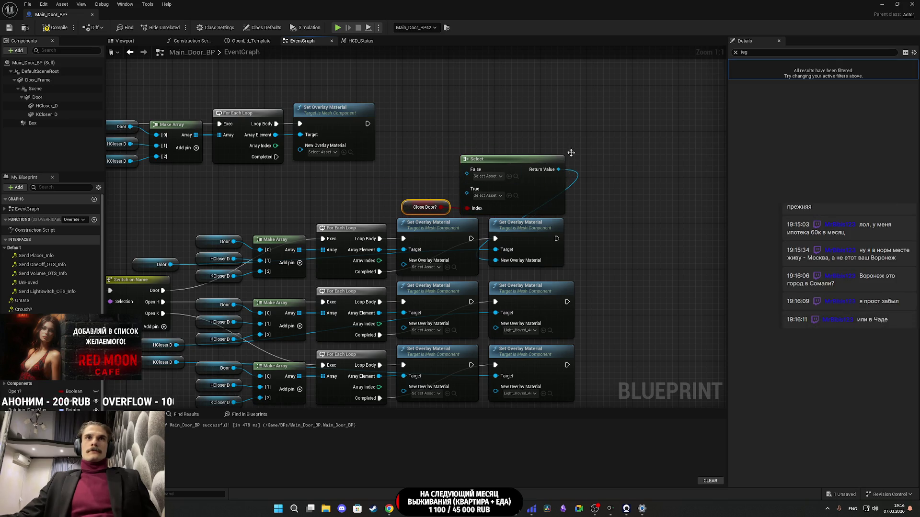
click(896, 4)
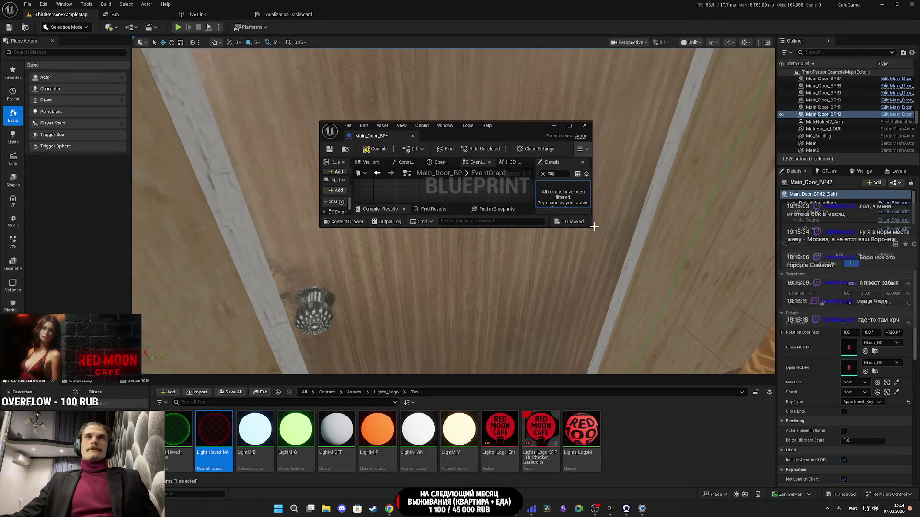
Step: Set the Select node's True to Light_Hoved_NA and False to Light_Hoved_Active, then compile and save
drag(593, 232, 750, 355)
mouse_move(212, 439)
mouse_down()
mouse_move(589, 268)
mouse_move(499, 212)
mouse_up()
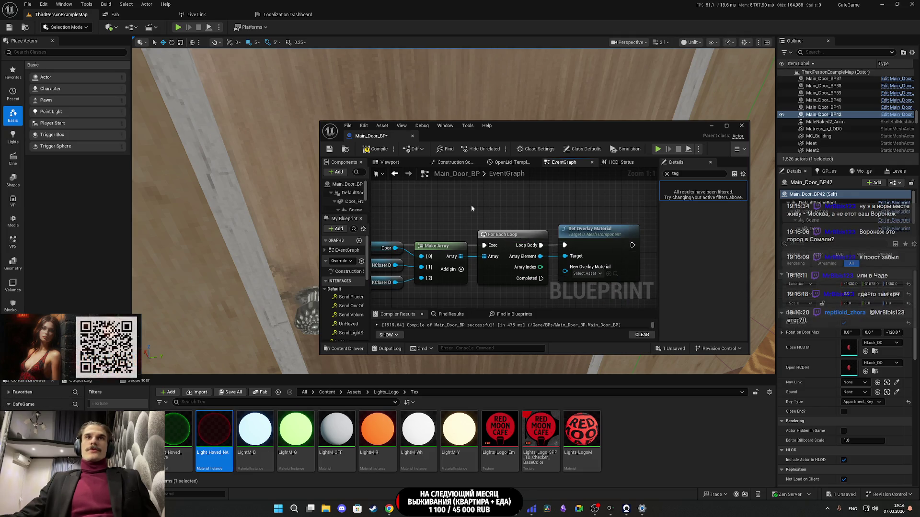
scroll(493, 221, down, 4)
scroll(515, 233, up, 4)
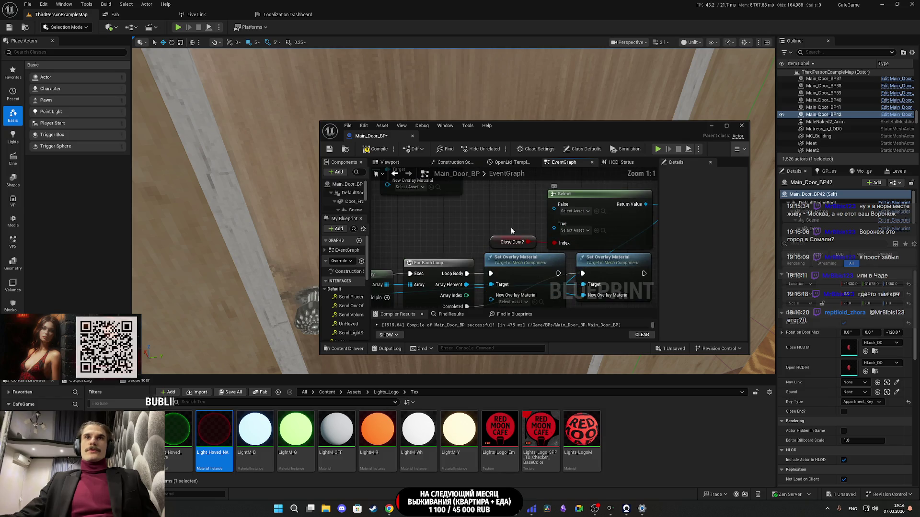
drag(515, 232, 403, 246)
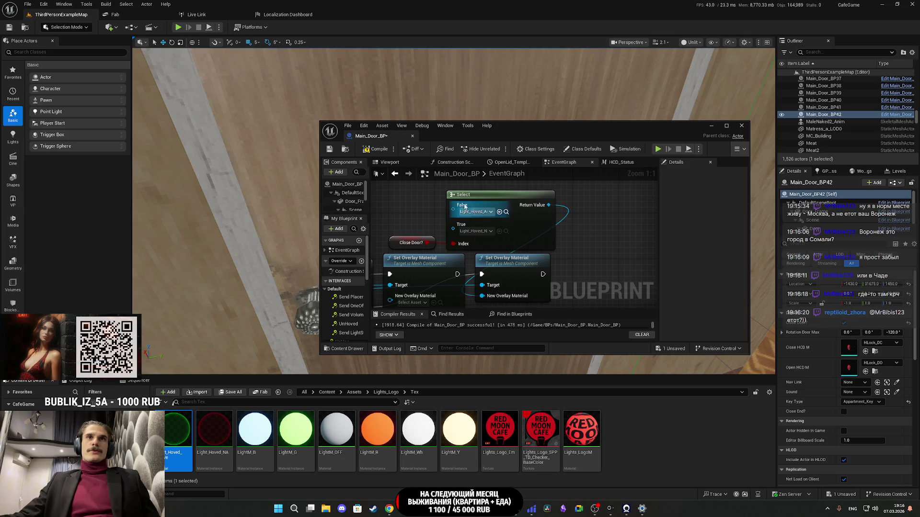
click(335, 150)
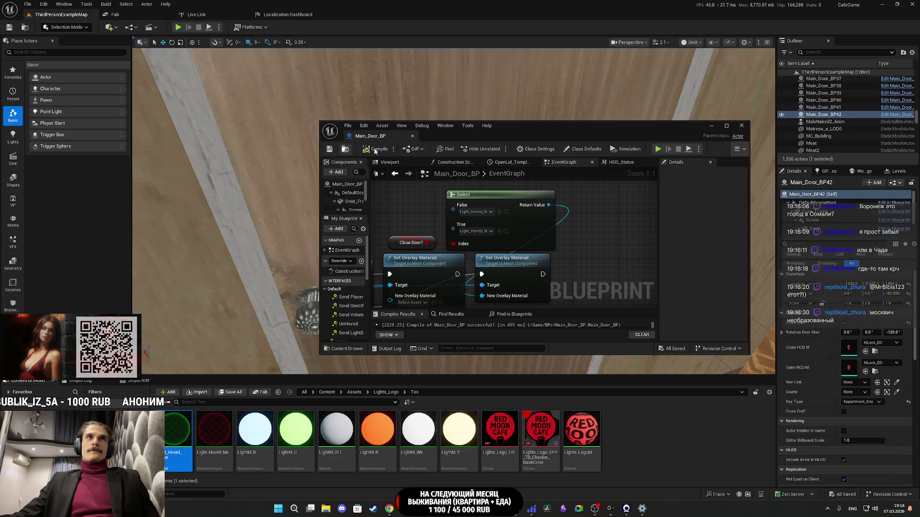
click(711, 126)
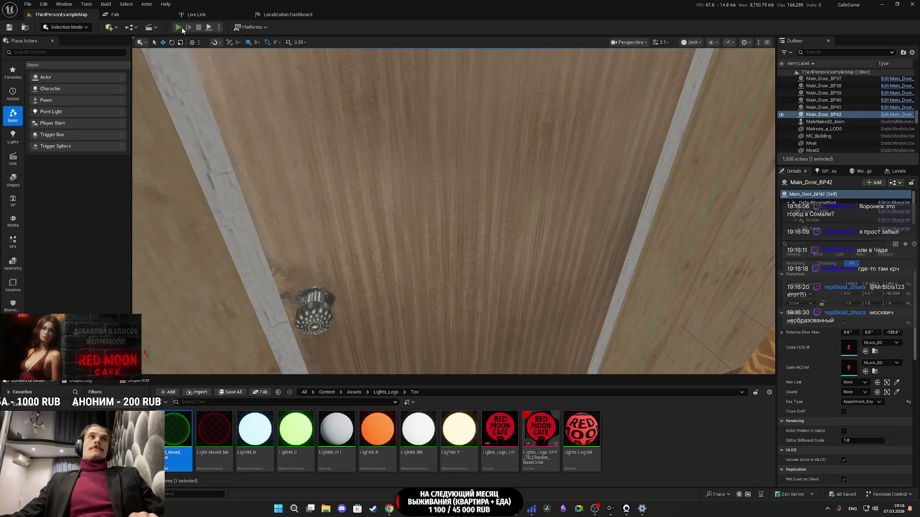
Step: Start a fullscreen playtest and walk through the living room and hallway past the doors
click(178, 27)
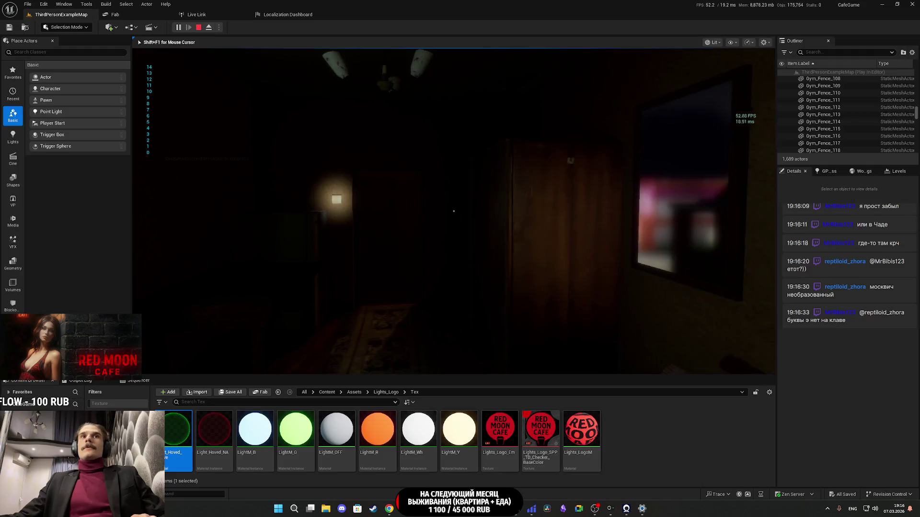
key(F11)
key(w)
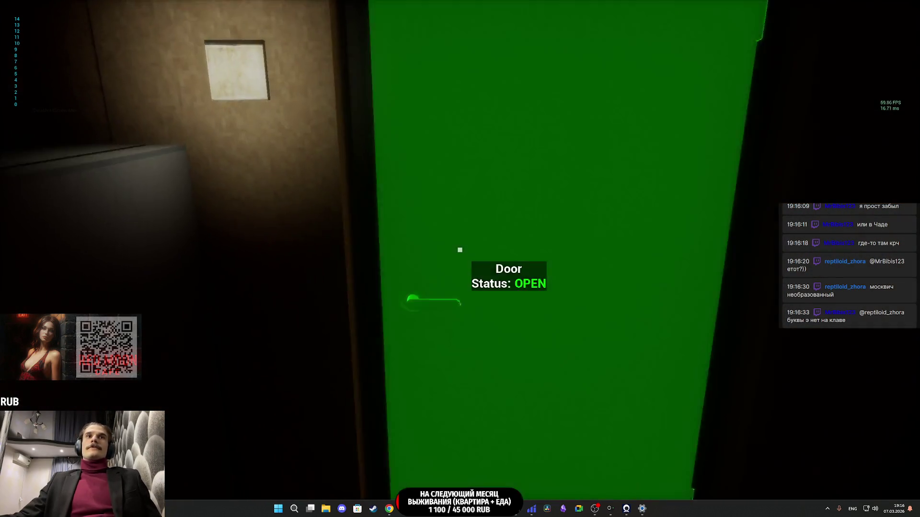
key(w)
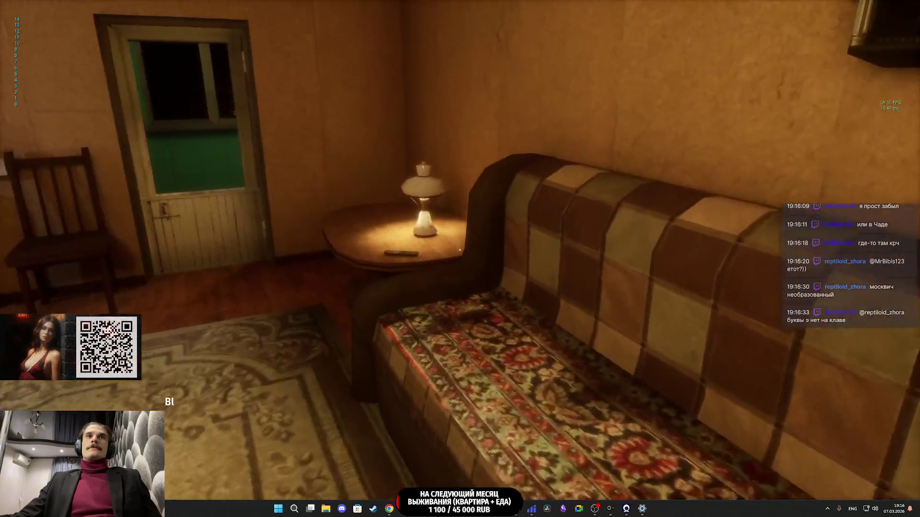
key(w)
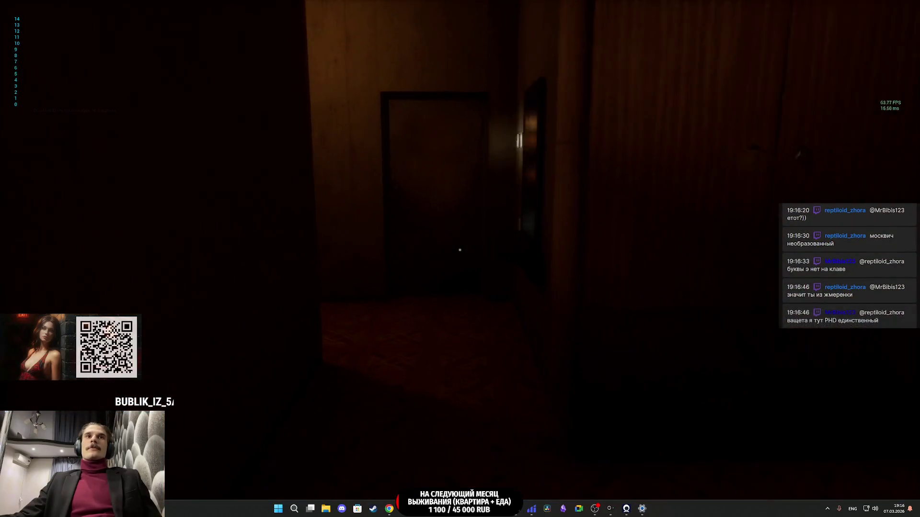
key(w)
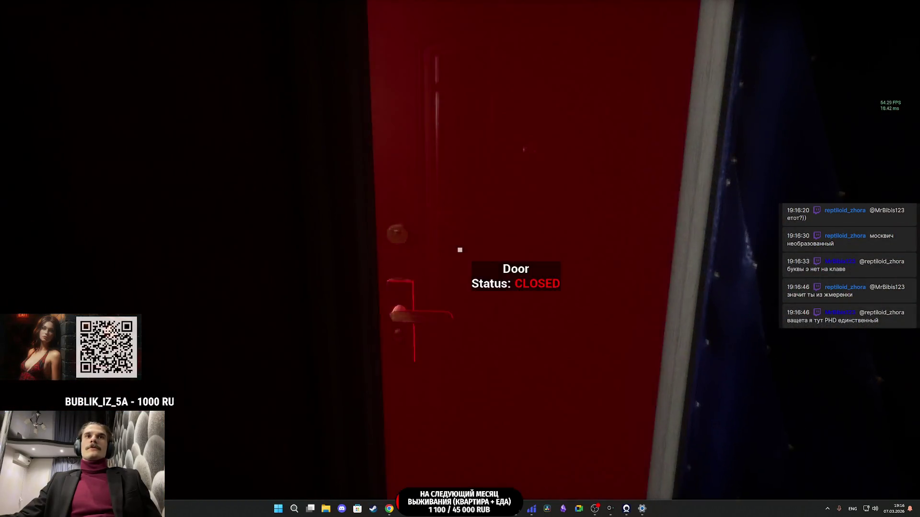
key(w)
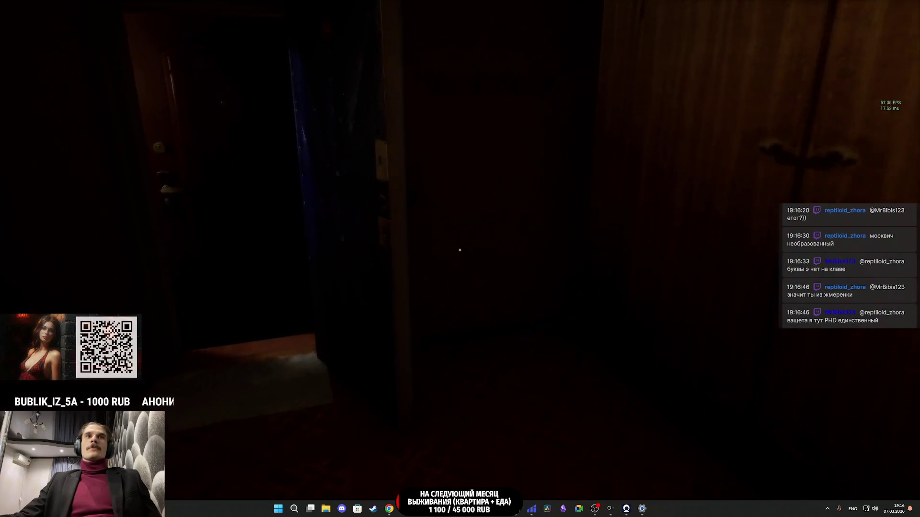
key(w)
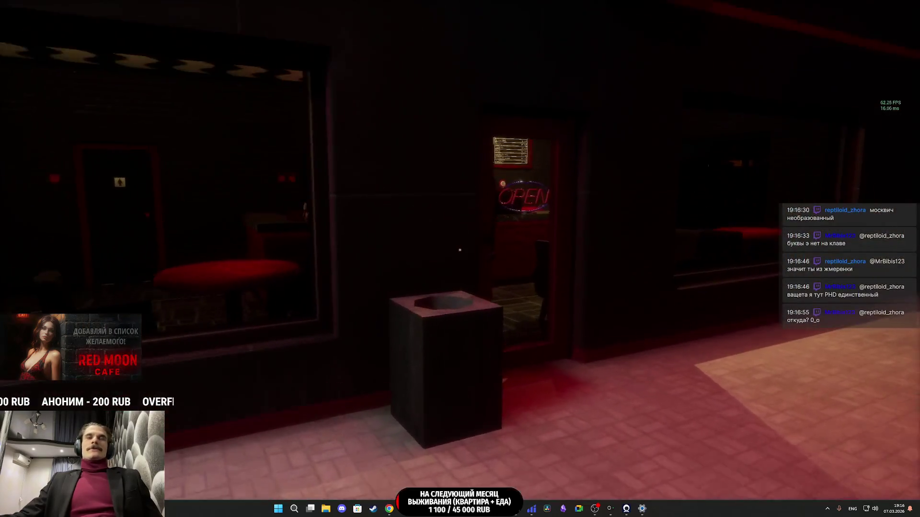
Step: Close and reopen the cafe door, checking its red closed and green open highlight
key(w)
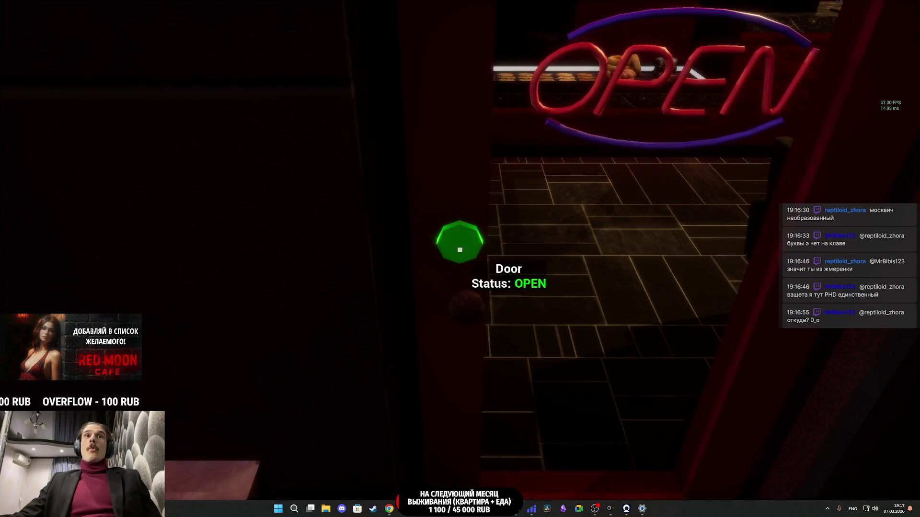
key(w)
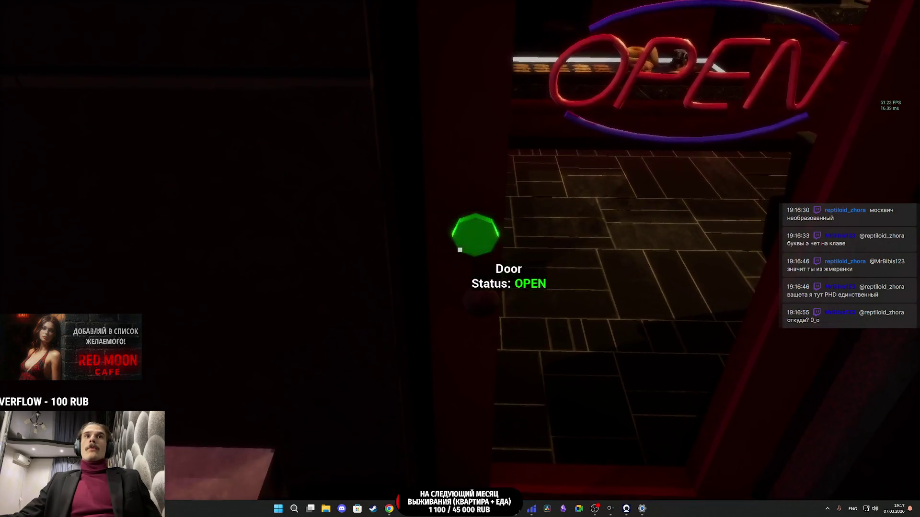
key(w)
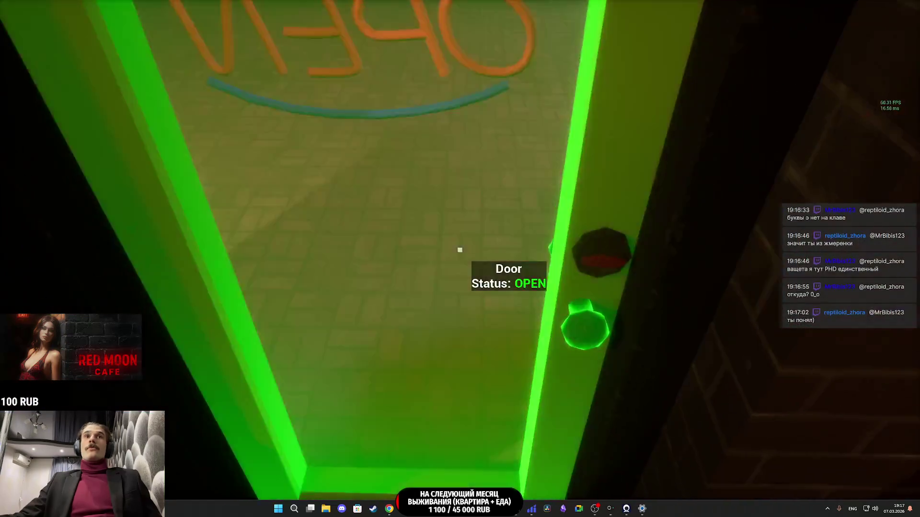
key(e)
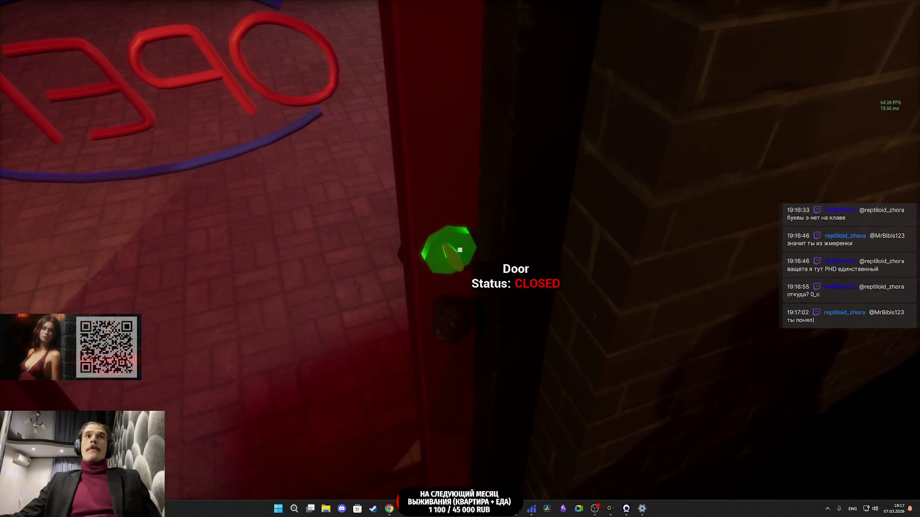
key(s)
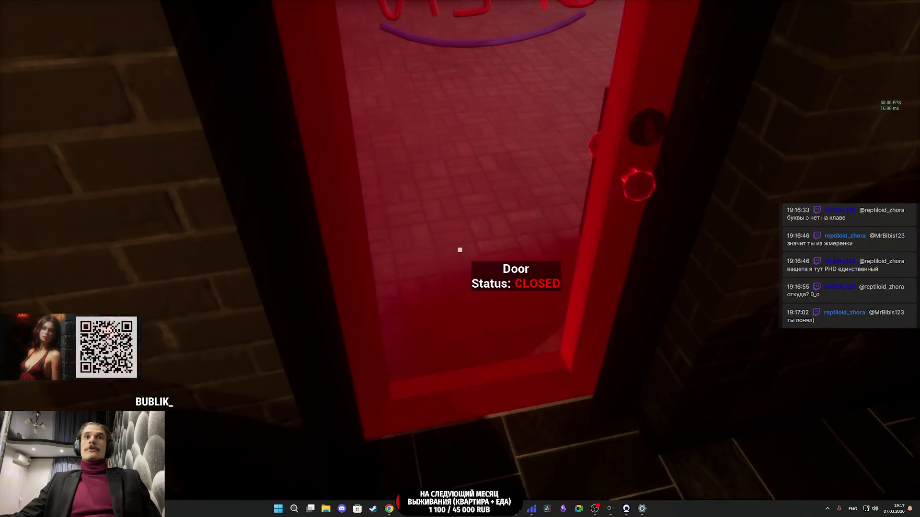
key(e)
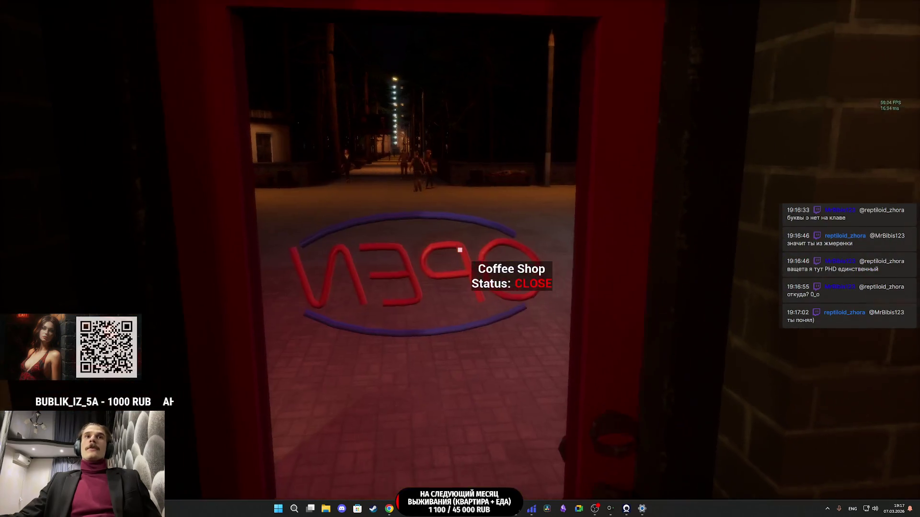
key(s)
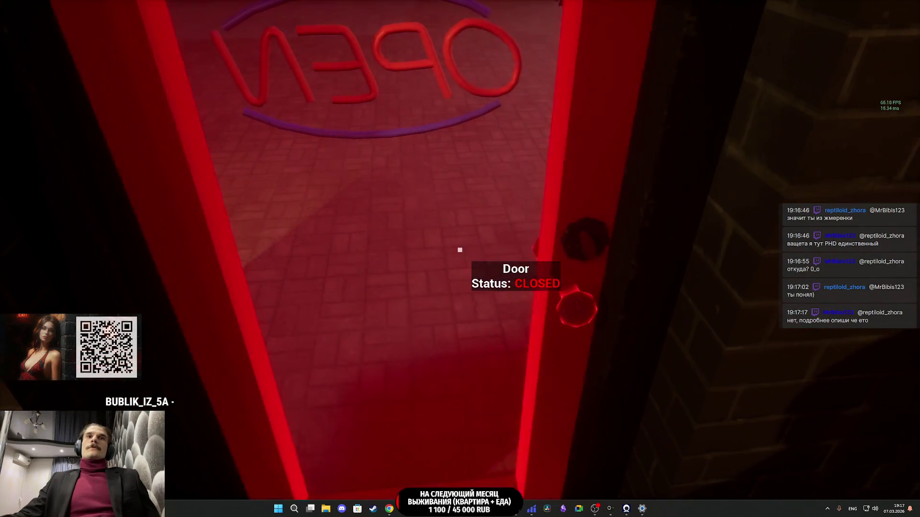
Step: Open the women's restroom door, then close the red storage-room door, checking highlights
key(w)
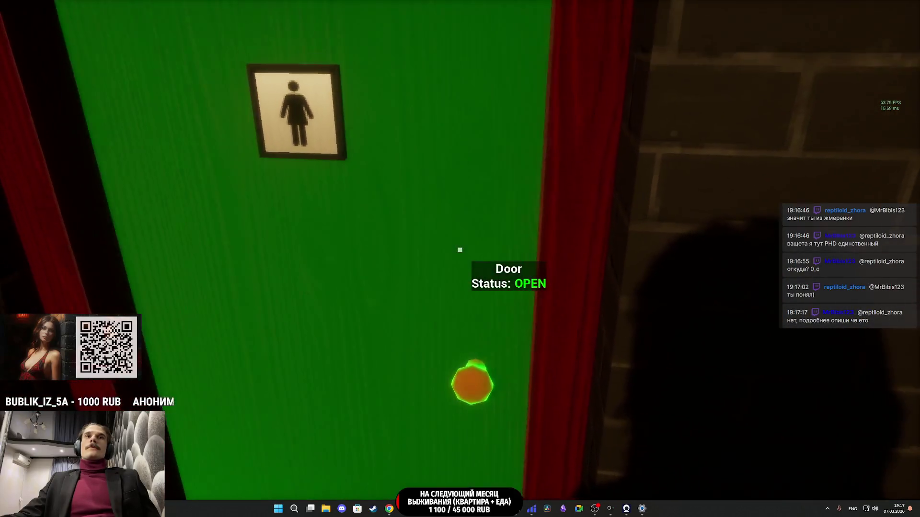
click(460, 249)
key(w)
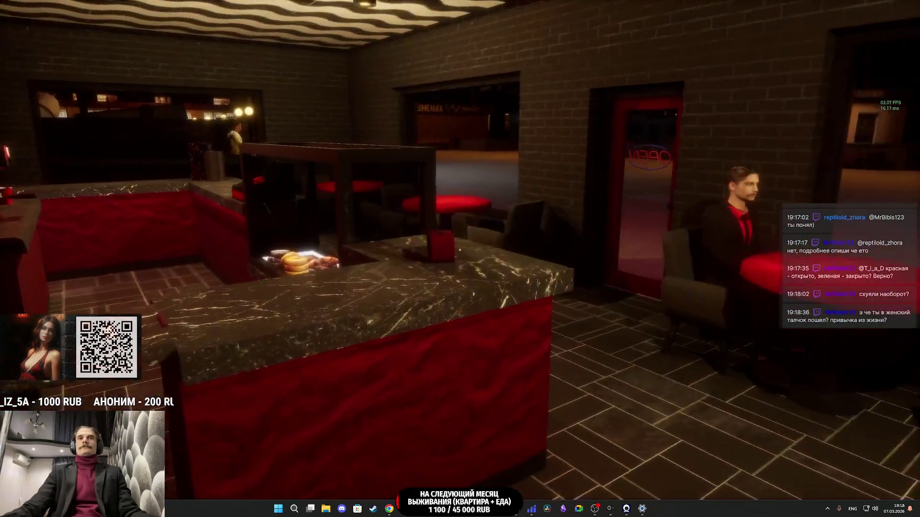
key(w)
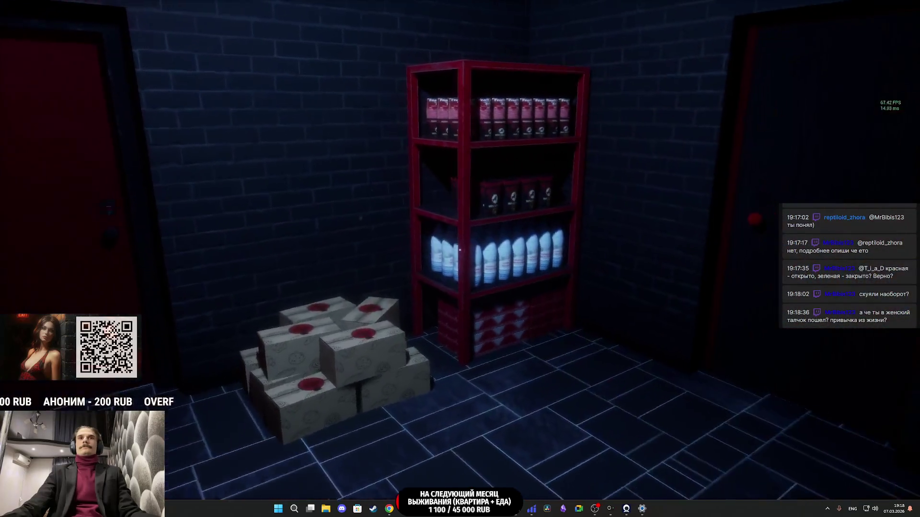
key(w)
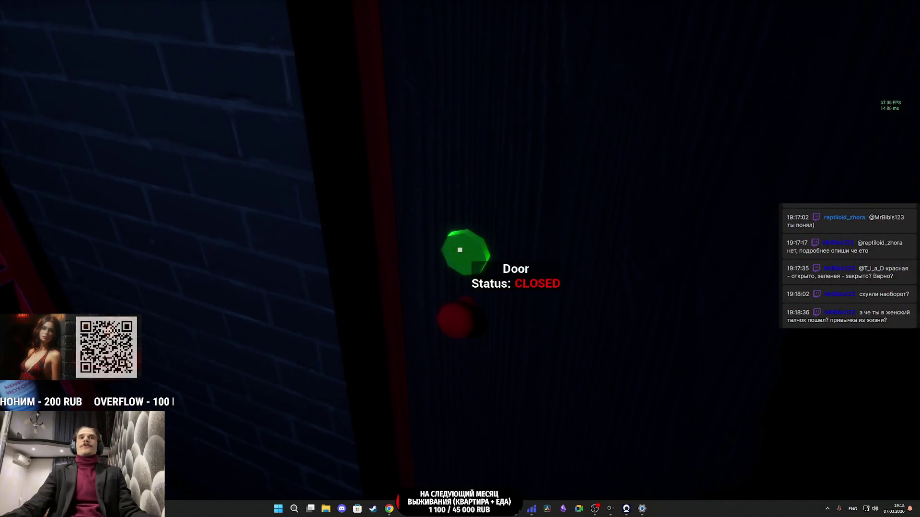
key(w)
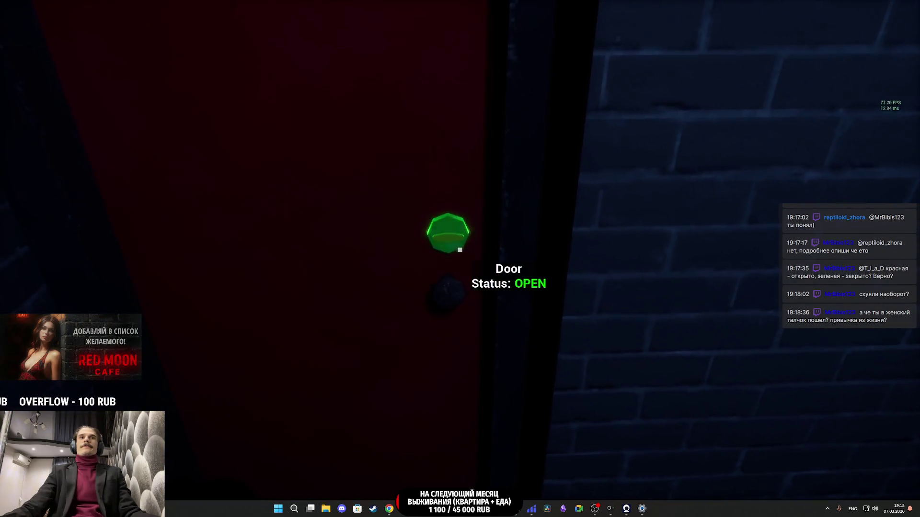
click(459, 250)
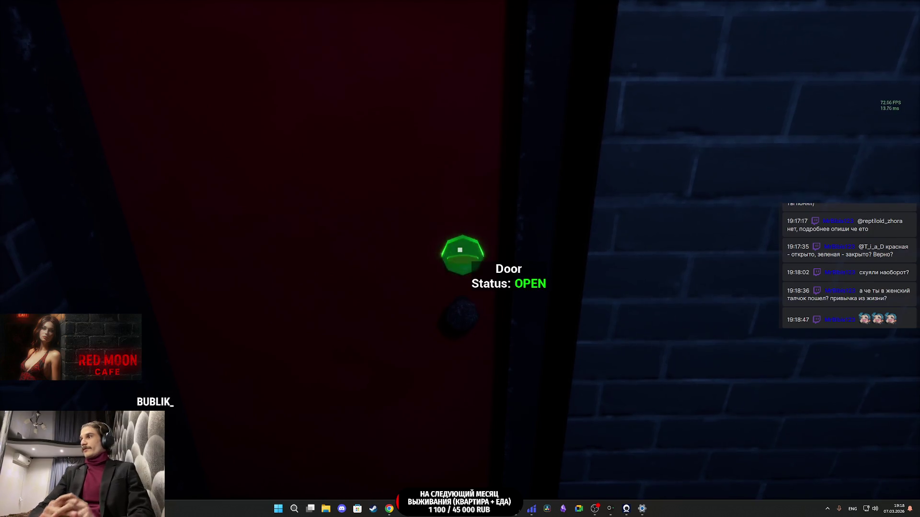
Step: Walk back through the restroom and cafe to the red door, then end the playtest
key(w)
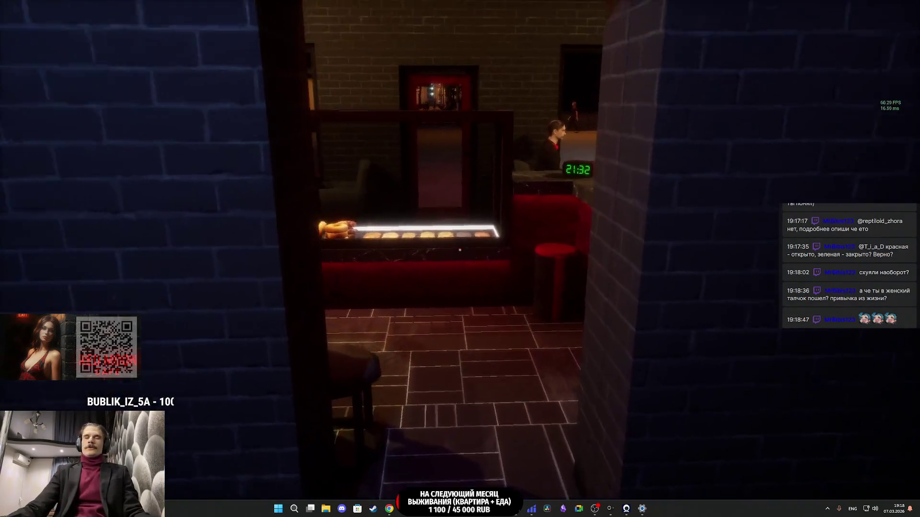
key(w)
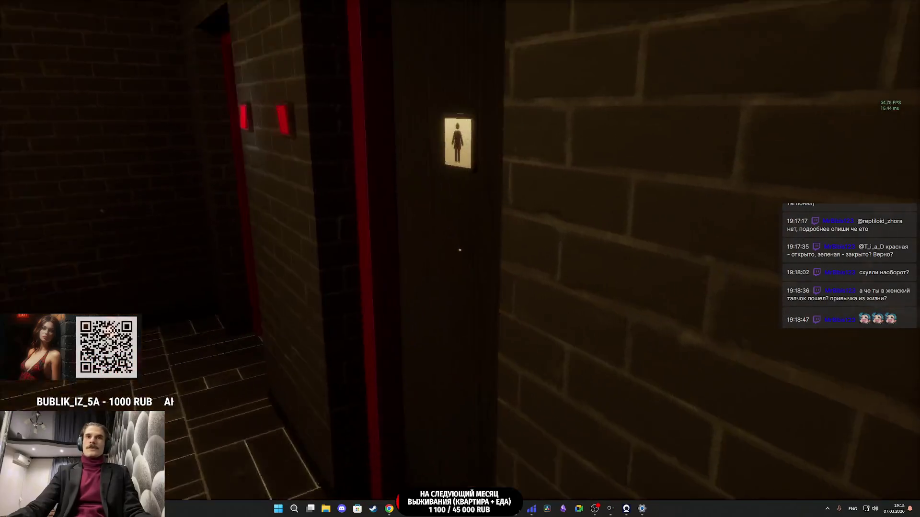
key(s)
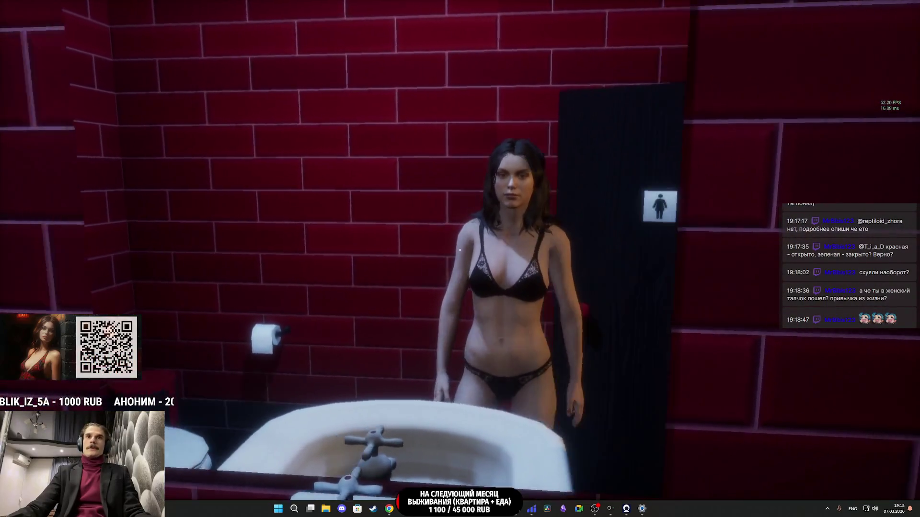
key(w)
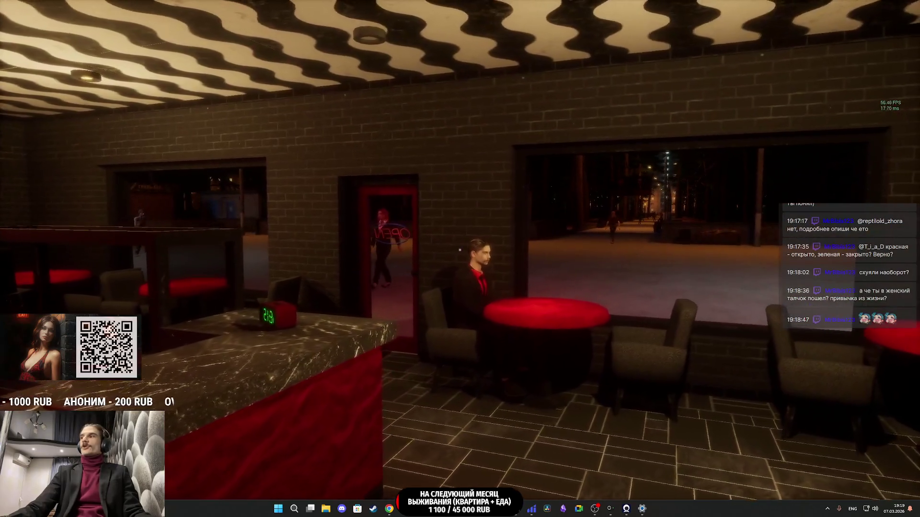
key(w)
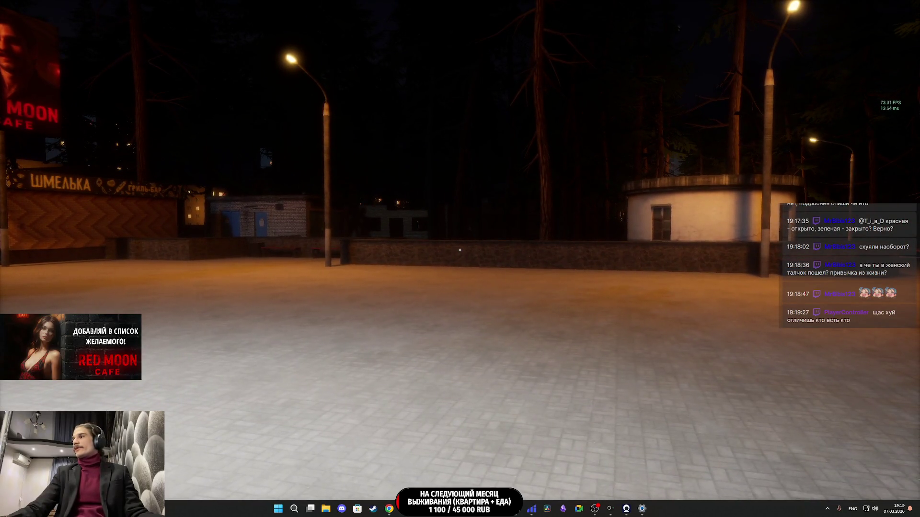
key(Escape)
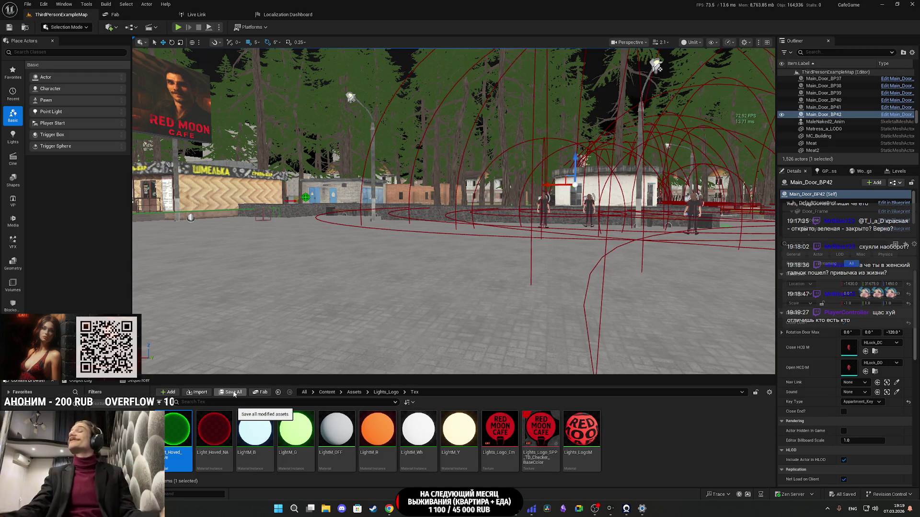
click(665, 433)
Step: Select the Main_Door_BP42 door and open its blueprint maximized in the blueprint editor
key(f)
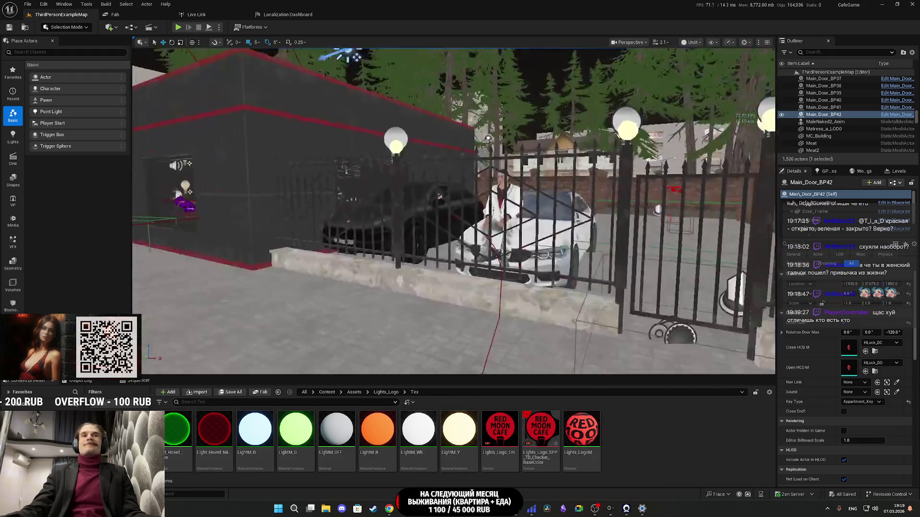
drag(412, 298, 413, 297)
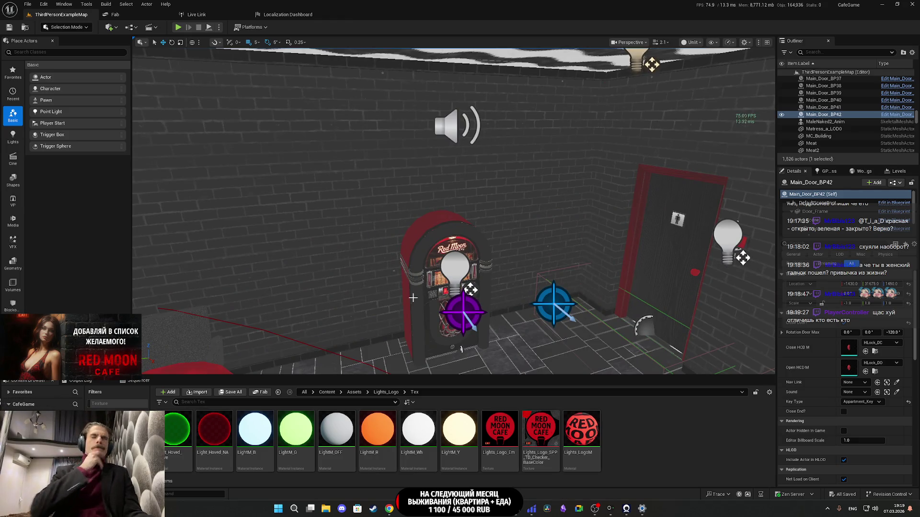
key(f)
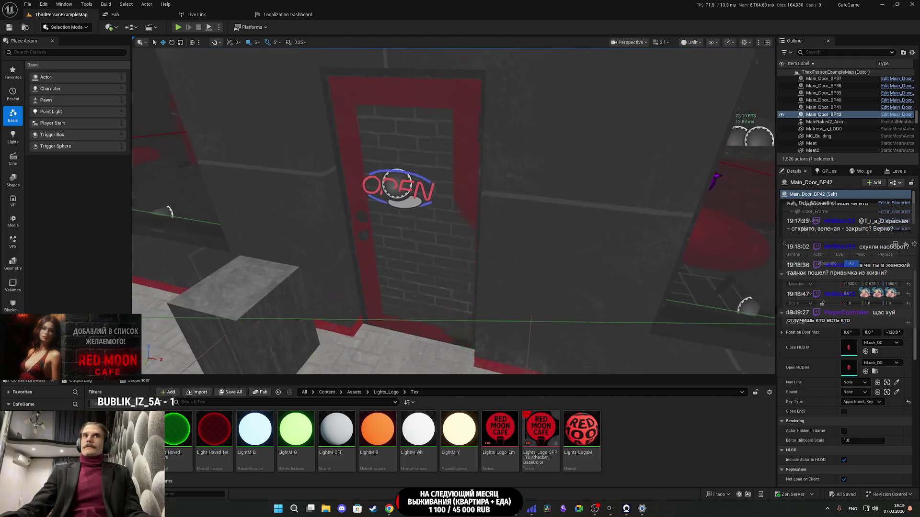
click(450, 199)
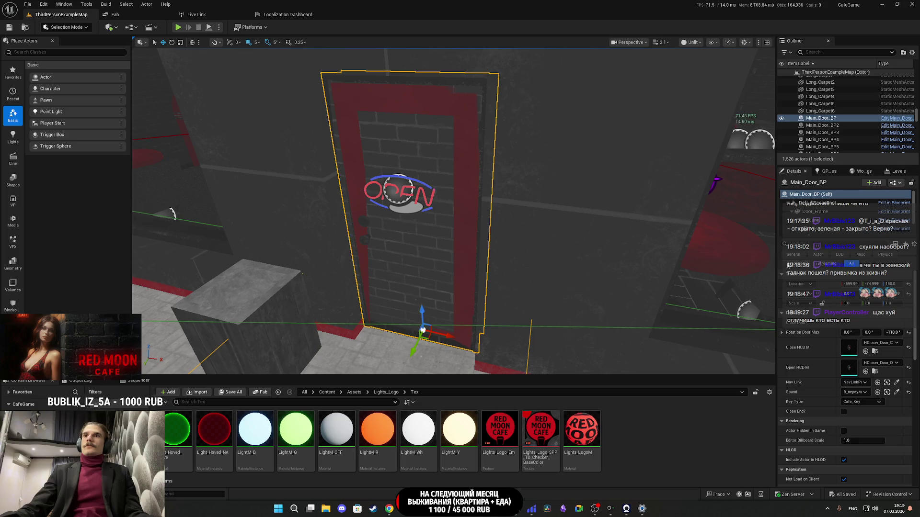
click(896, 183)
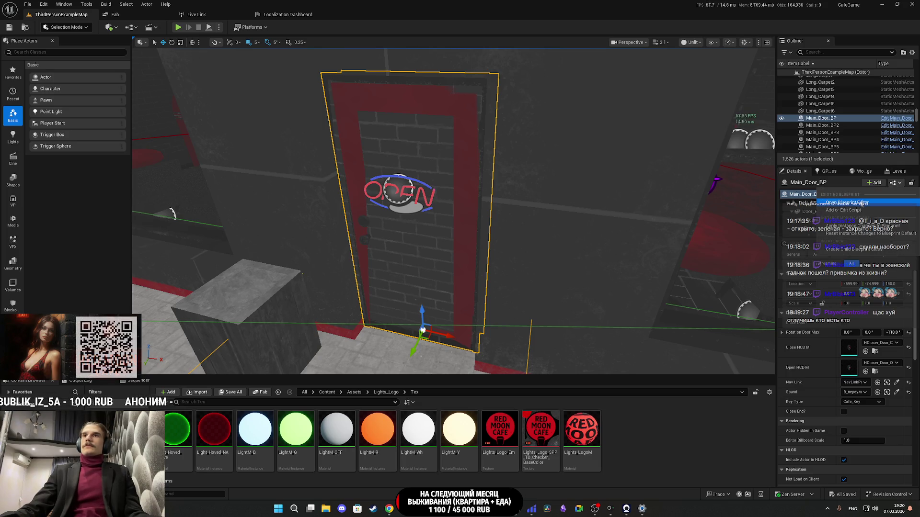
click(861, 203)
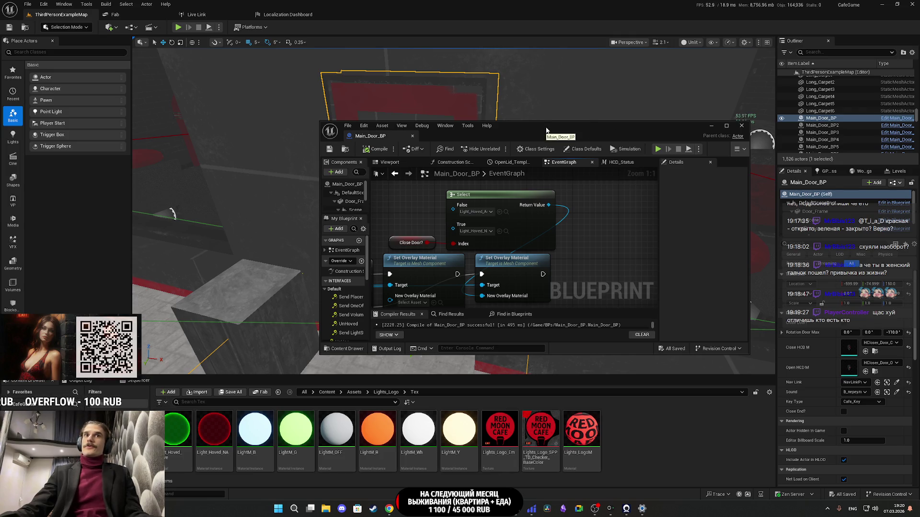
double_click(565, 129)
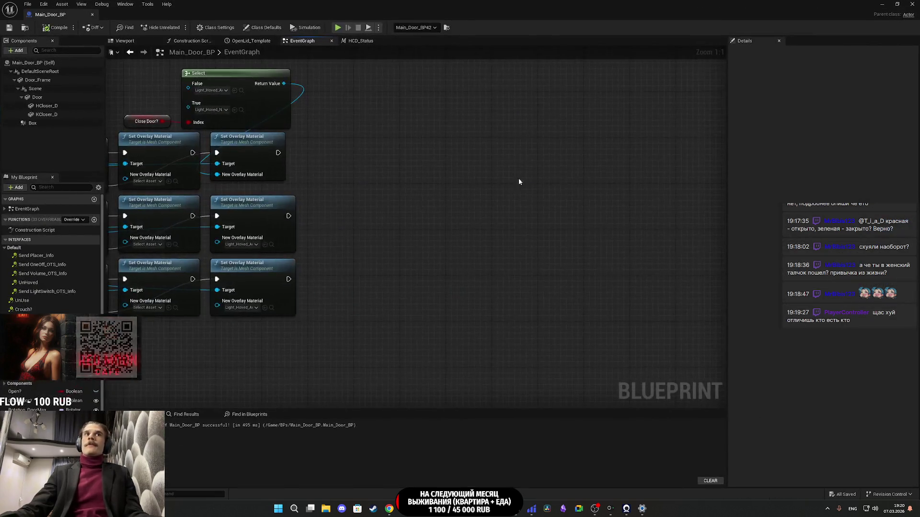
Step: Pan to the overlay material nodes and drop a Key_Type getter beside them
drag(617, 228, 666, 205)
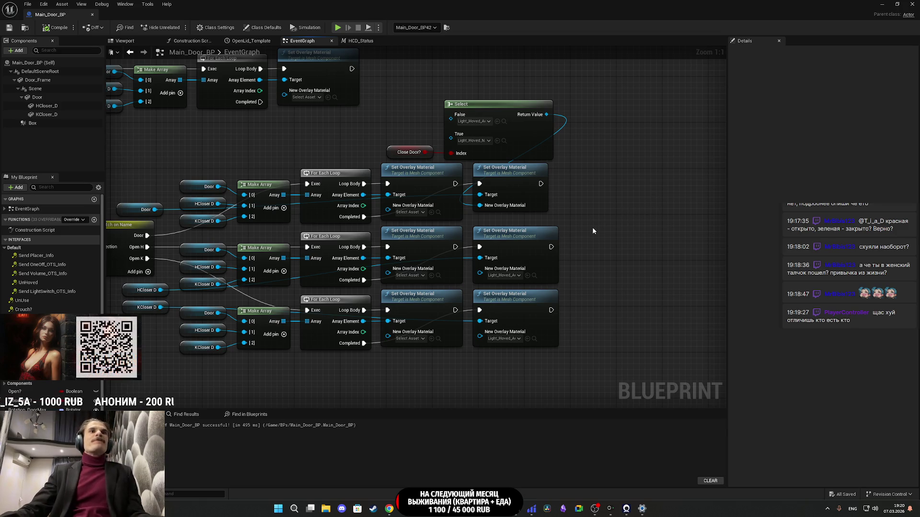
drag(597, 220, 636, 219)
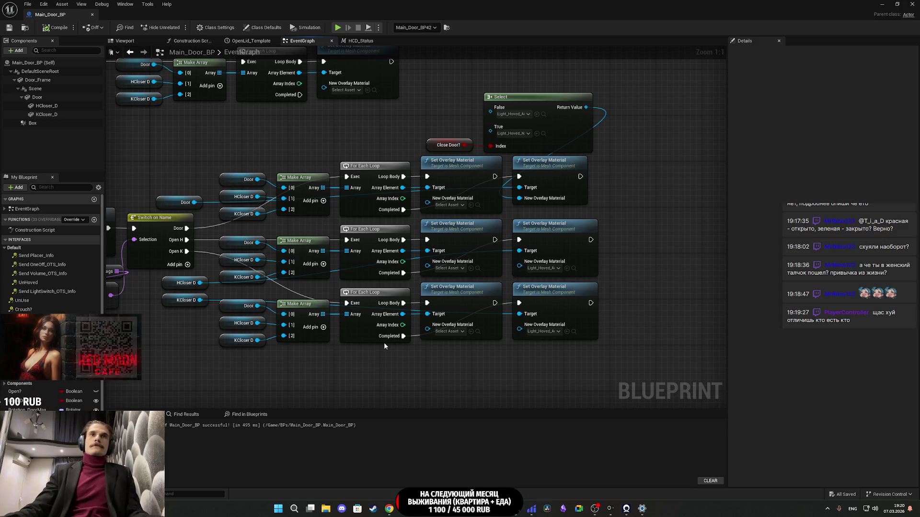
drag(379, 352, 292, 294)
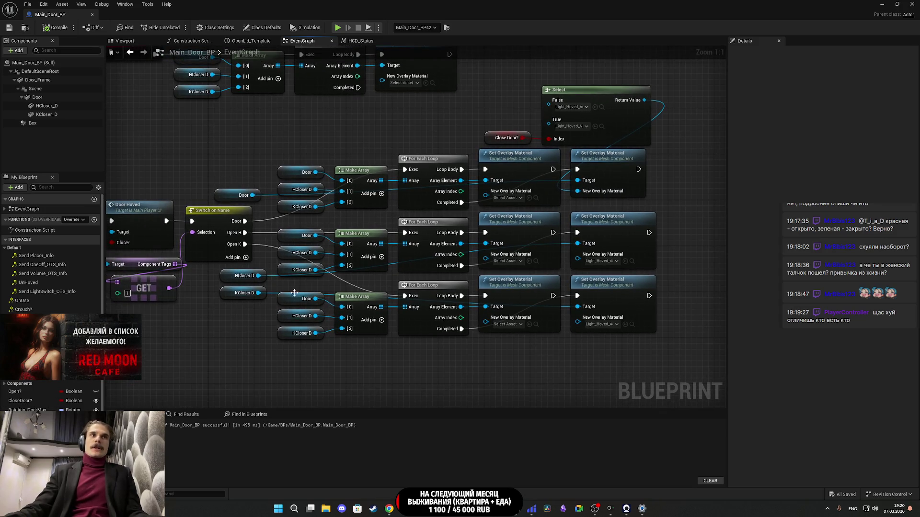
mouse_move(547, 313)
mouse_down()
mouse_move(554, 345)
mouse_move(596, 316)
mouse_move(562, 316)
mouse_move(527, 249)
mouse_up()
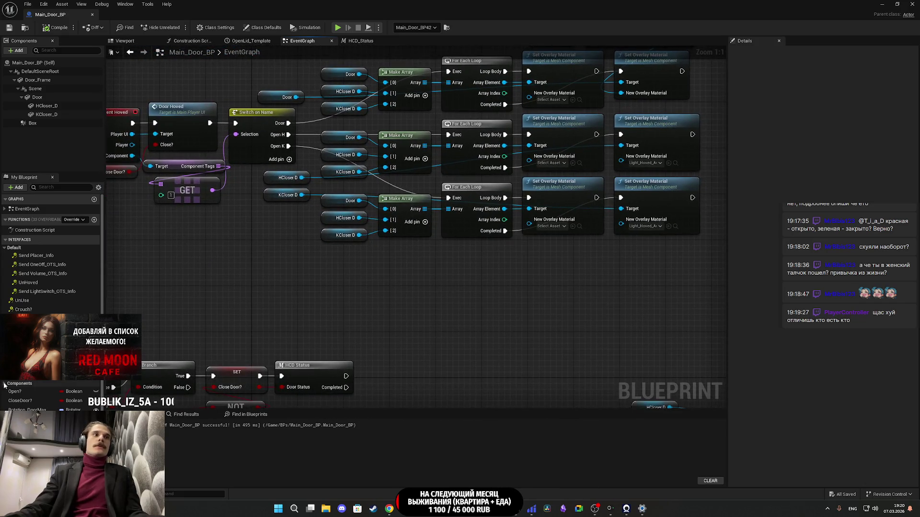
scroll(3, 385, down, 1)
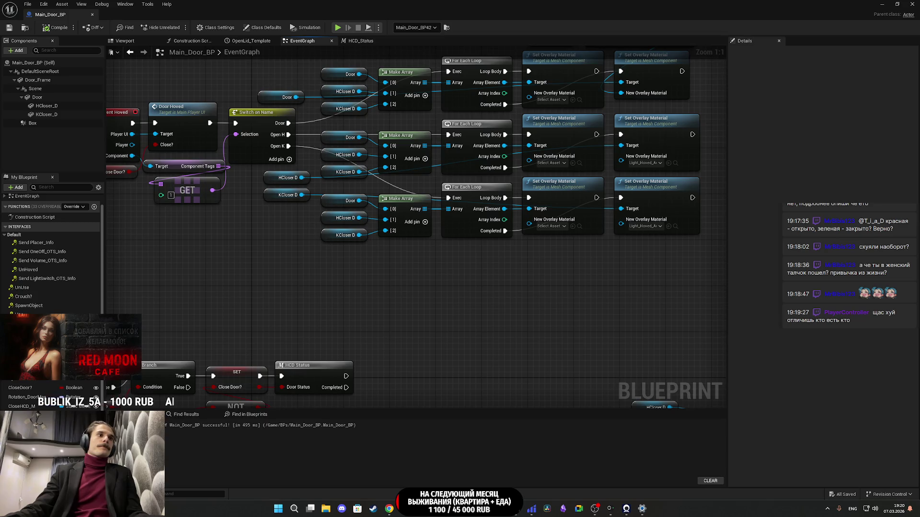
mouse_move(29, 378)
mouse_down()
mouse_move(401, 326)
mouse_move(460, 282)
mouse_up()
click(482, 298)
Step: Navigate across the zoomed-out graph to center the Event Use key-check logic
mouse_move(514, 303)
mouse_down()
mouse_move(370, 327)
mouse_move(413, 289)
mouse_up()
scroll(431, 307, down, 3)
mouse_move(370, 388)
mouse_down()
mouse_move(542, 141)
mouse_move(513, 171)
mouse_up()
mouse_move(273, 325)
mouse_down()
mouse_move(389, 209)
mouse_move(404, 210)
mouse_move(303, 272)
mouse_up()
scroll(404, 211, down, 3)
scroll(404, 258, up, 2)
scroll(303, 272, up, 4)
mouse_move(390, 255)
mouse_down()
mouse_move(232, 334)
mouse_move(412, 364)
mouse_move(571, 361)
mouse_move(569, 349)
mouse_move(441, 315)
mouse_up()
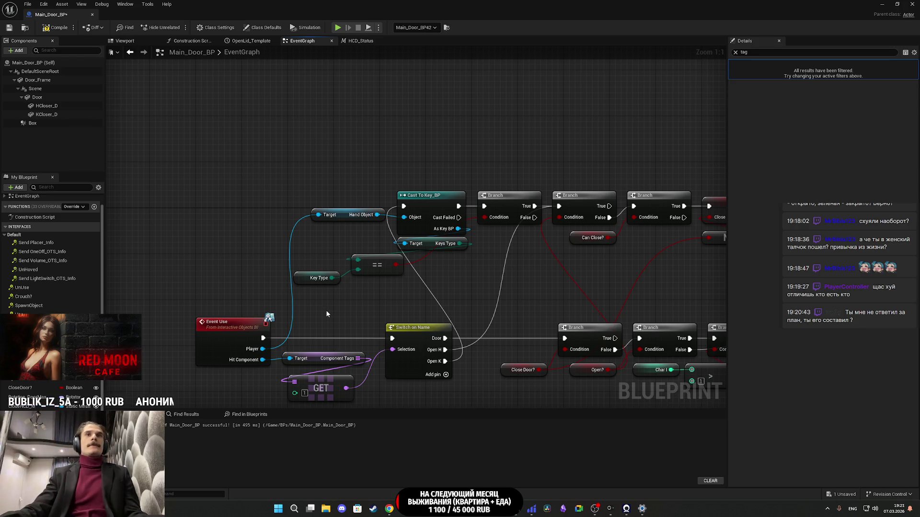
Step: Copy the Cast To Key_BP, == and Key Type nodes and paste them below the overlay rows
mouse_move(305, 301)
mouse_down()
mouse_move(417, 206)
mouse_move(439, 203)
mouse_up()
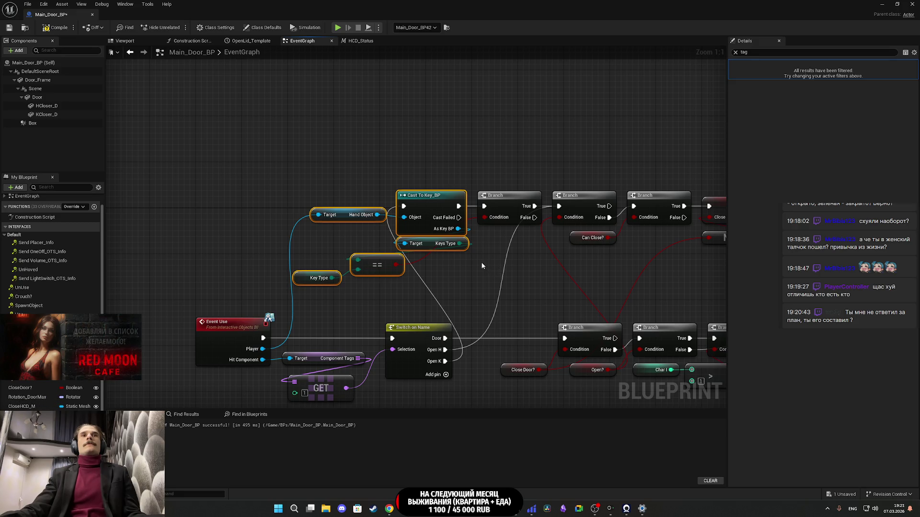
drag(479, 265, 427, 267)
click(455, 208)
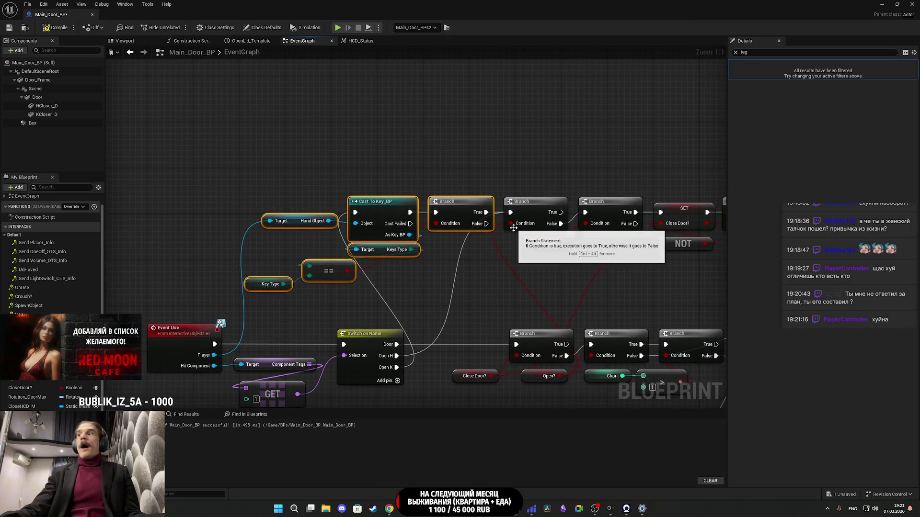
mouse_move(504, 223)
mouse_down()
mouse_move(411, 189)
mouse_move(527, 168)
mouse_move(607, 218)
mouse_move(590, 261)
mouse_move(655, 117)
mouse_up()
scroll(610, 213, down, 1)
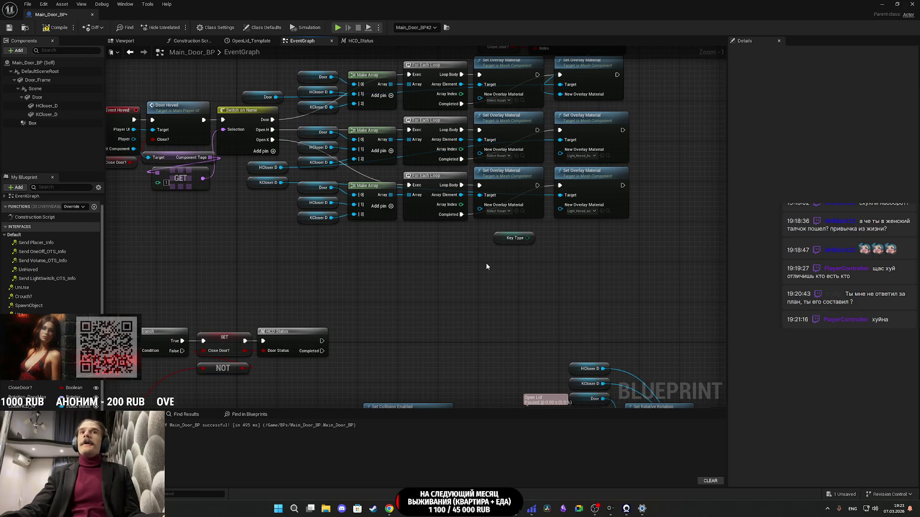
key(ctrl+v)
drag(535, 243, 545, 269)
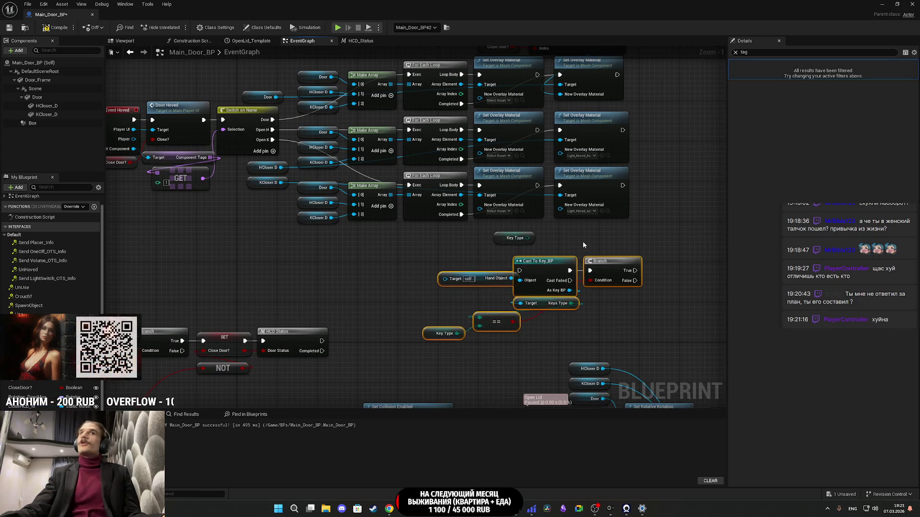
click(582, 242)
scroll(583, 242, up, 1)
Step: Wire the hover event's Player to Hand Object, make the cast pure, and delete the pasted Branch
mouse_move(438, 306)
mouse_down()
mouse_move(644, 281)
mouse_move(719, 225)
mouse_move(670, 216)
mouse_move(631, 237)
mouse_move(519, 334)
mouse_move(531, 347)
mouse_up()
mouse_move(163, 168)
mouse_down()
mouse_move(431, 250)
mouse_move(563, 360)
mouse_move(520, 328)
mouse_up()
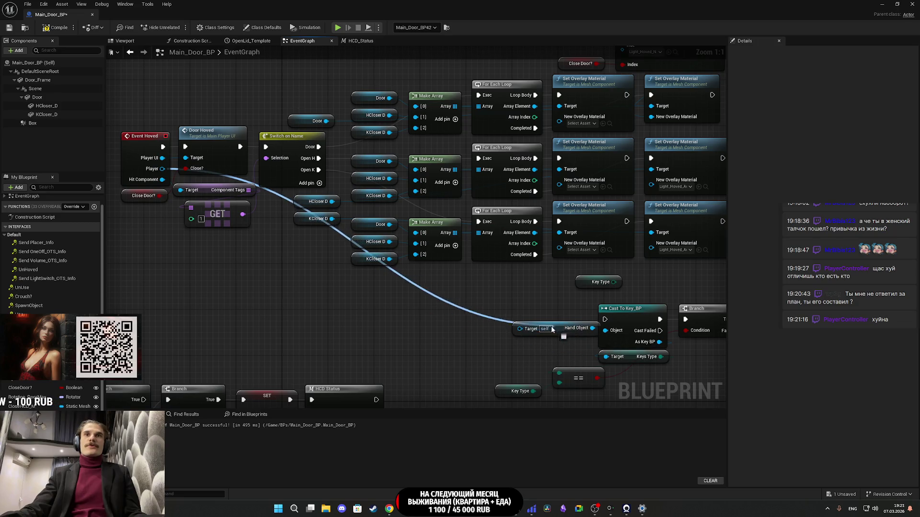
mouse_move(599, 324)
mouse_down()
mouse_move(489, 319)
mouse_move(425, 294)
mouse_up()
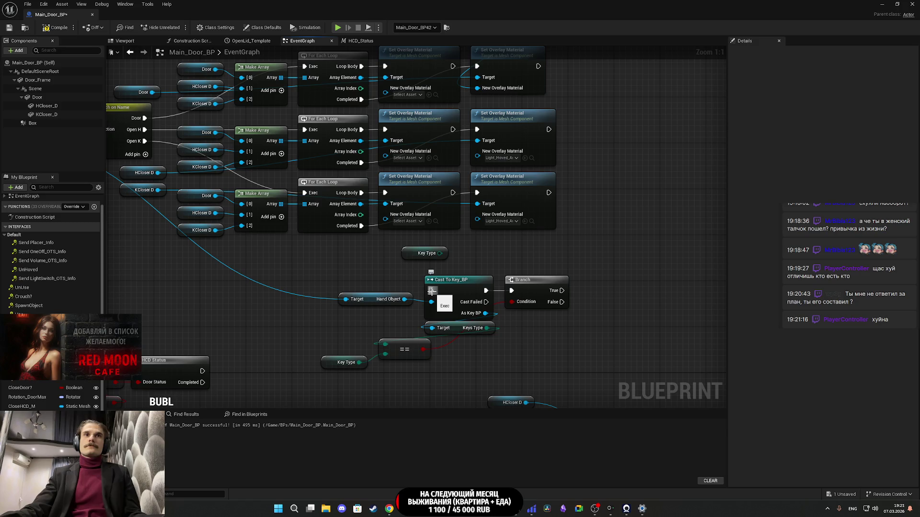
mouse_move(431, 290)
mouse_down()
mouse_move(380, 274)
mouse_move(361, 226)
mouse_up()
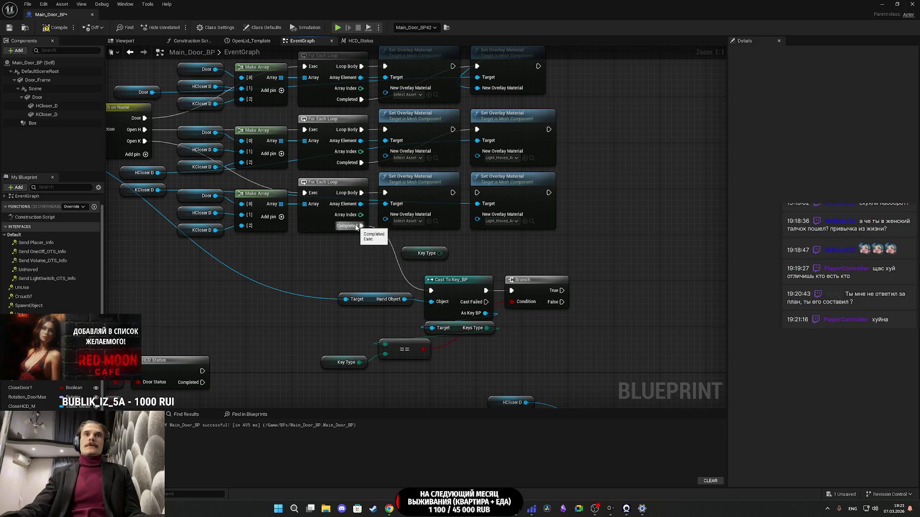
right_click(456, 290)
click(484, 474)
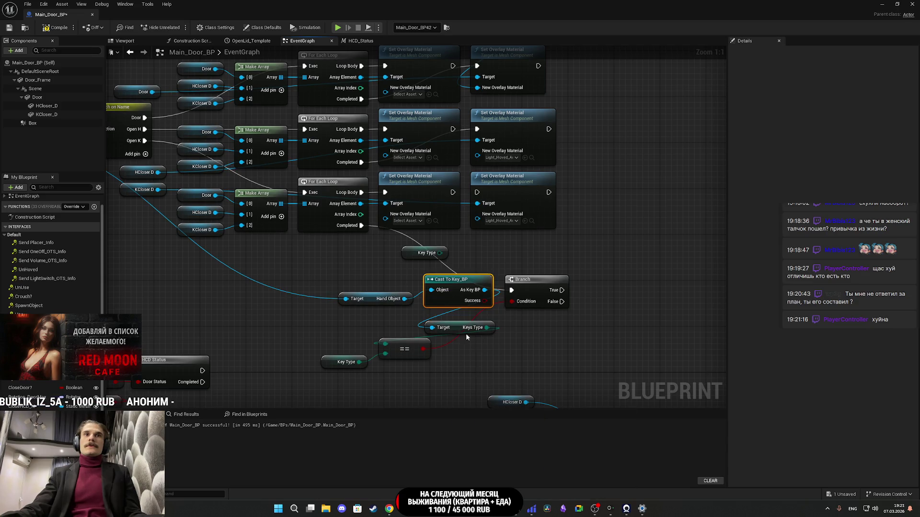
drag(446, 303, 451, 314)
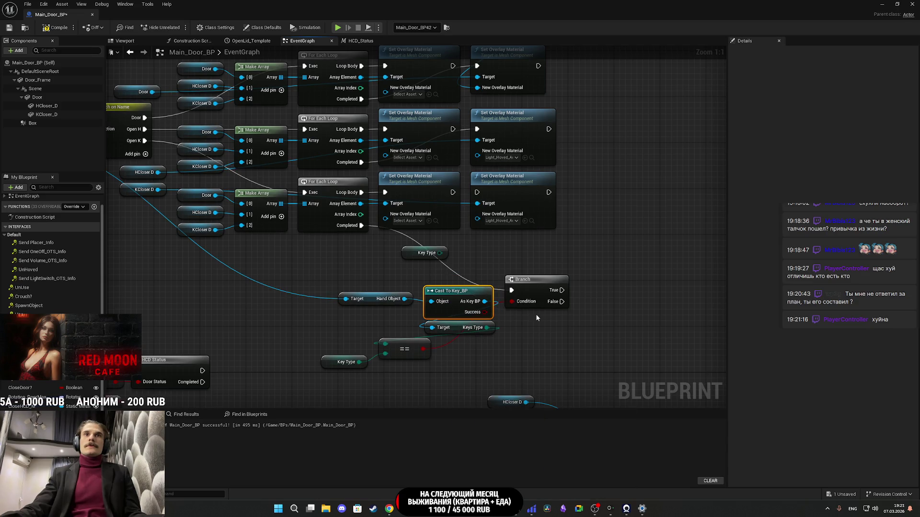
click(532, 289)
key(Delete)
Step: Add a Select feeding the third New Overlay Material, drive its Index from ==, and delete the extra Key Type
drag(423, 349, 461, 281)
click(471, 242)
mouse_move(478, 219)
mouse_down()
mouse_move(545, 289)
mouse_move(556, 276)
mouse_up()
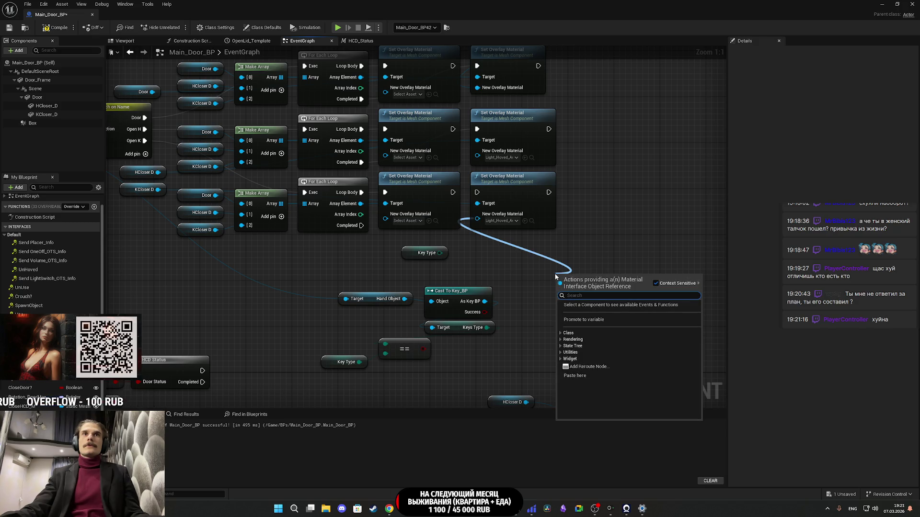
click(485, 261)
drag(484, 224, 523, 267)
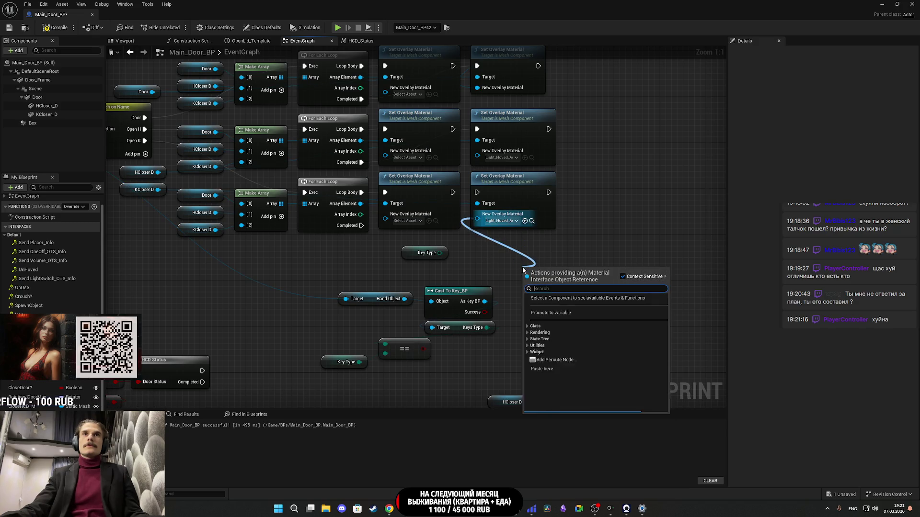
text(se)
click(556, 408)
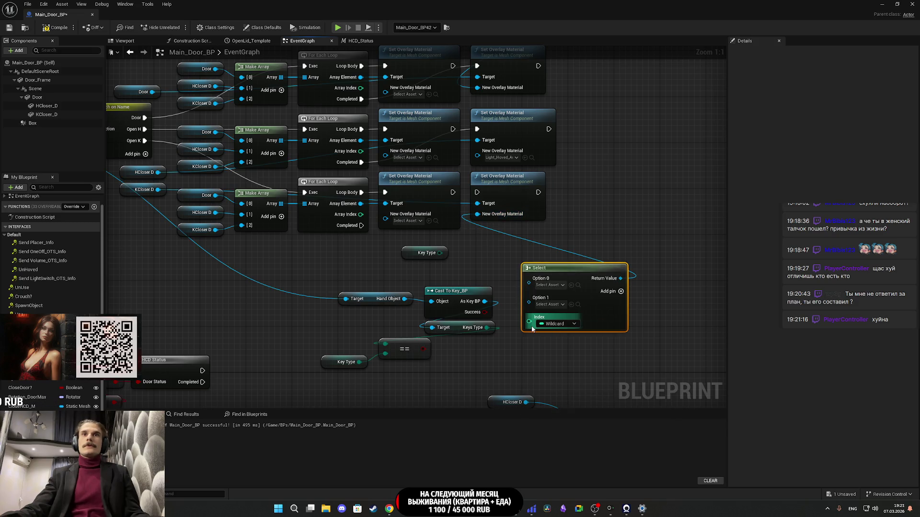
drag(529, 321, 424, 350)
drag(482, 357, 531, 359)
click(474, 255)
key(Delete)
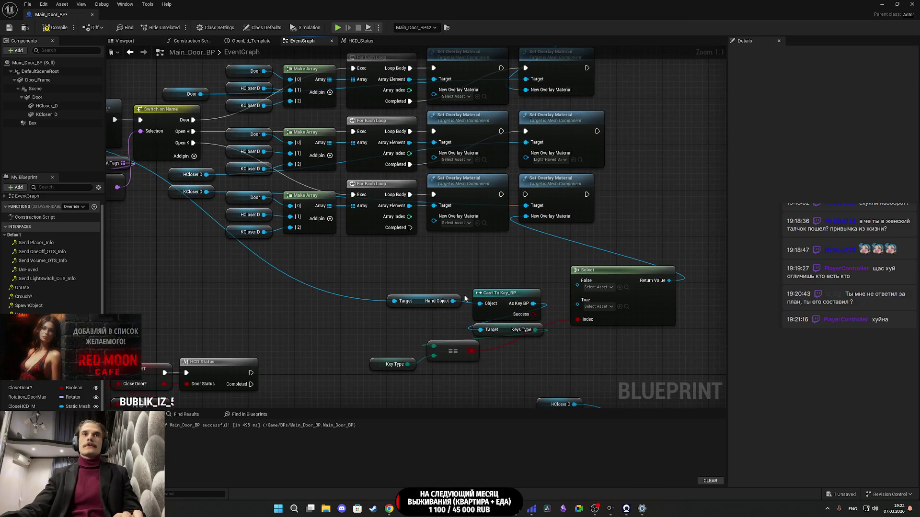
Step: Rearrange the cast, Hand Object, Keys Type and Select nodes into a tidy group under the loops
drag(462, 379, 450, 371)
mouse_move(514, 342)
mouse_down()
mouse_move(499, 293)
mouse_move(366, 314)
mouse_move(376, 319)
mouse_move(302, 320)
mouse_up()
mouse_move(483, 376)
mouse_down()
mouse_move(373, 328)
mouse_move(263, 302)
mouse_up()
mouse_move(472, 347)
mouse_down()
mouse_move(499, 297)
mouse_move(520, 297)
mouse_move(497, 297)
mouse_up()
mouse_move(637, 322)
mouse_down()
mouse_move(628, 307)
mouse_move(578, 290)
mouse_move(606, 301)
mouse_up()
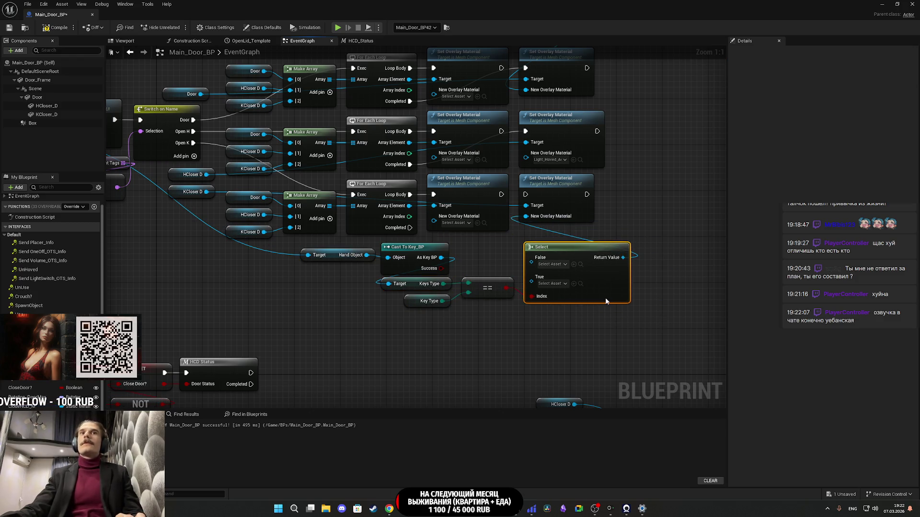
click(560, 334)
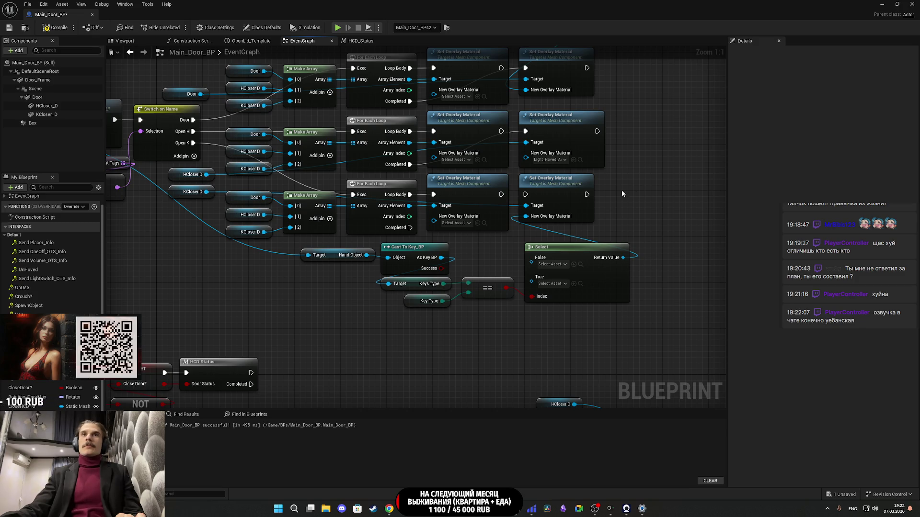
Step: Replace the empty Select with a pasted hover-light Select wired to == and New Overlay Material, then save
mouse_move(634, 144)
mouse_down()
mouse_move(585, 232)
mouse_move(576, 223)
mouse_up()
drag(548, 154, 524, 271)
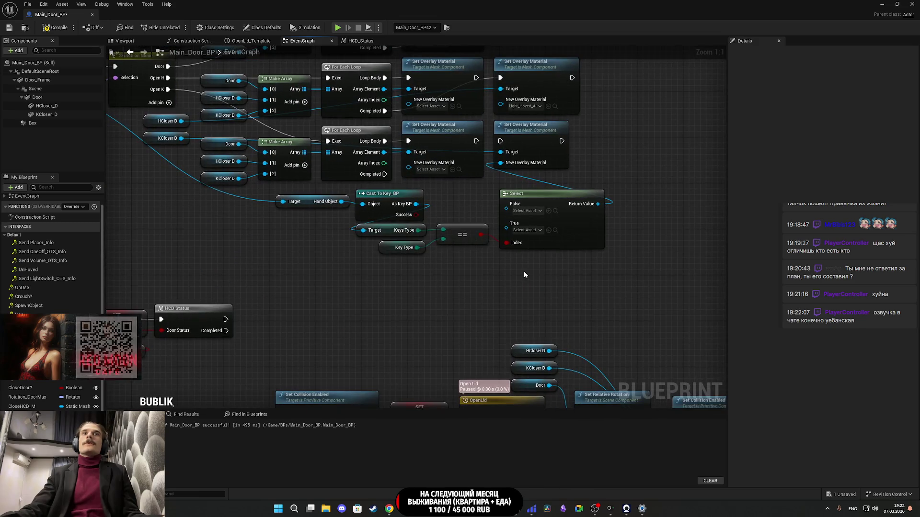
key(ctrl+v)
drag(625, 284, 501, 162)
drag(481, 236, 481, 236)
click(593, 225)
key(Delete)
drag(614, 315, 591, 224)
click(513, 297)
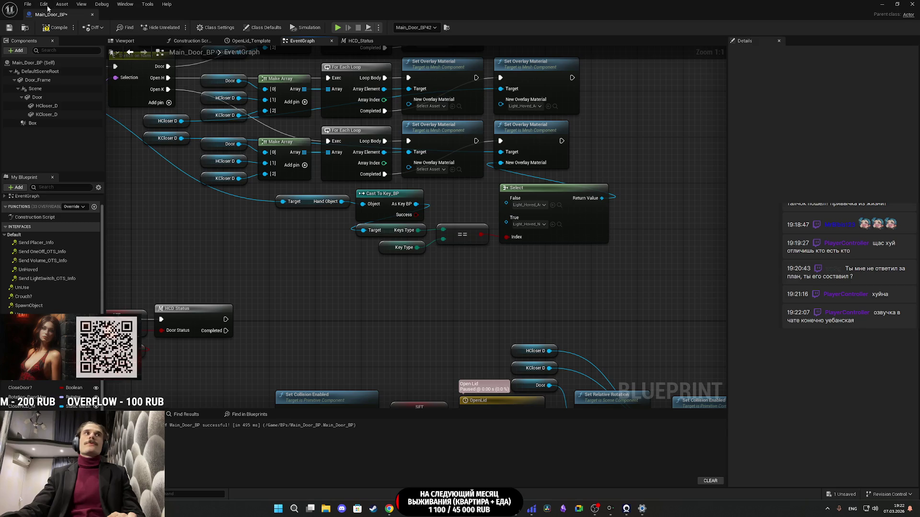
click(9, 28)
click(887, 3)
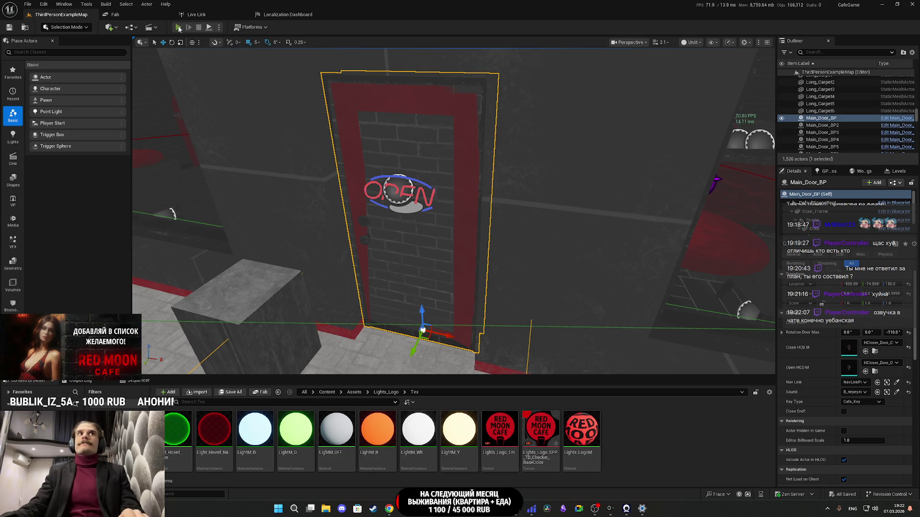
Step: Start a fullscreen Play In Editor session, switch on the toilet light, and head outside
key(alt+p)
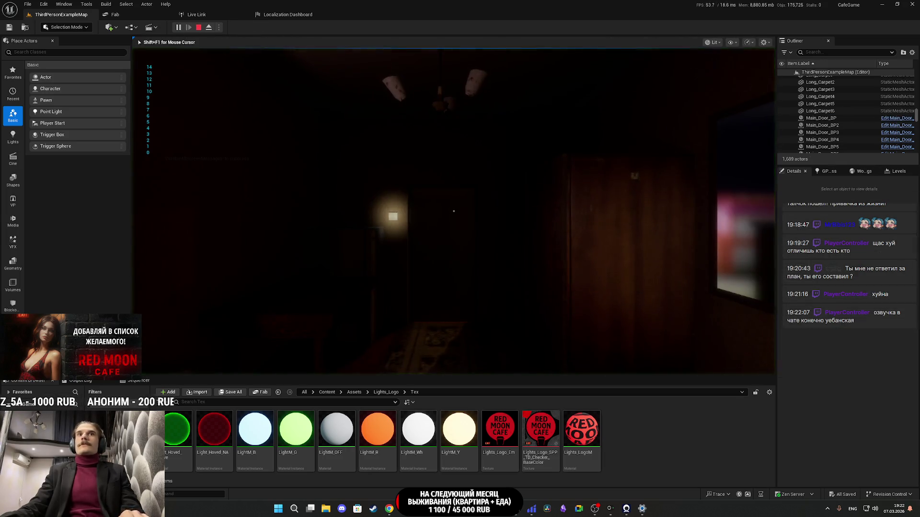
key(F11)
key(w)
key(e)
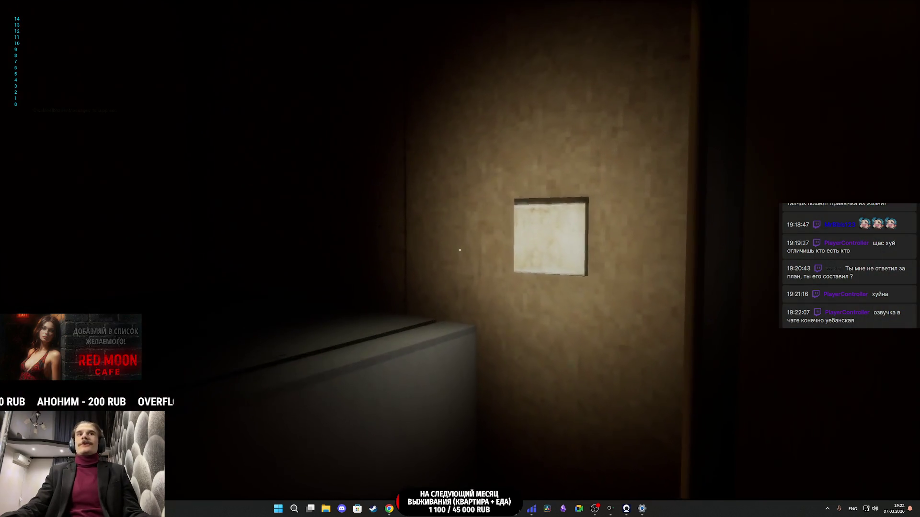
key(w)
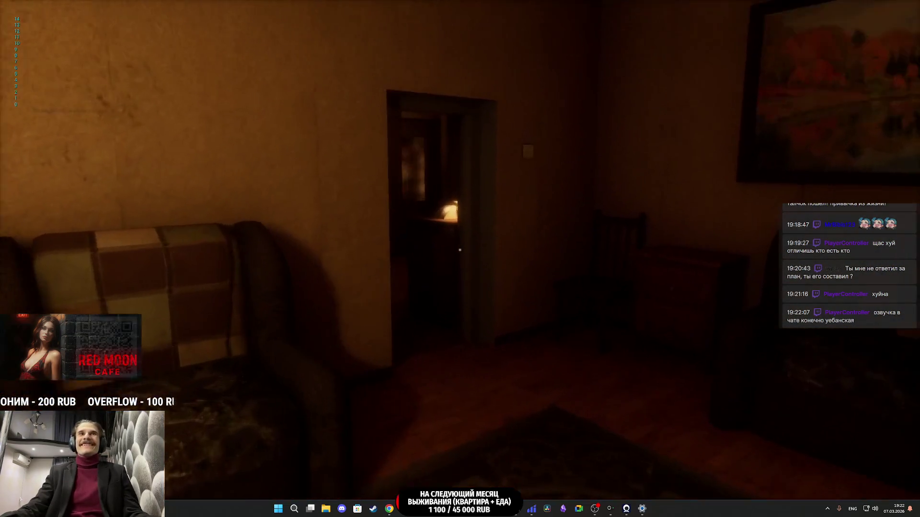
key(e)
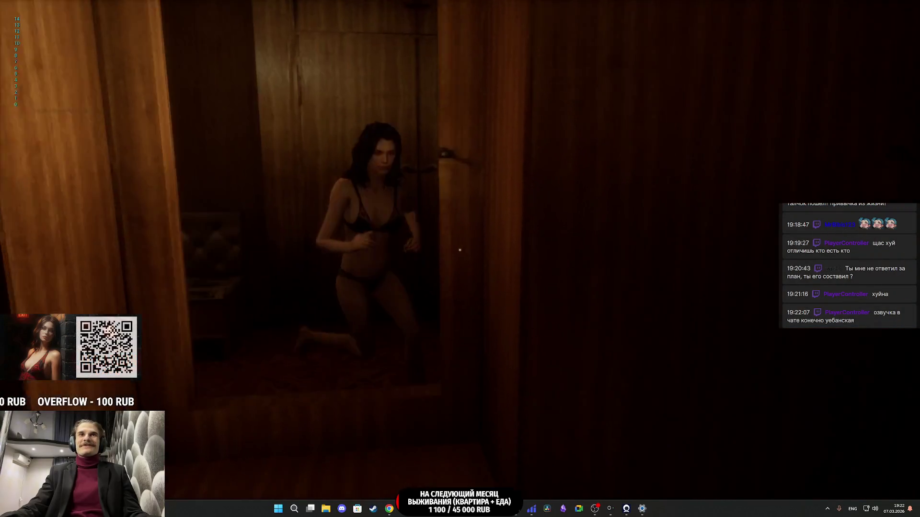
key(w)
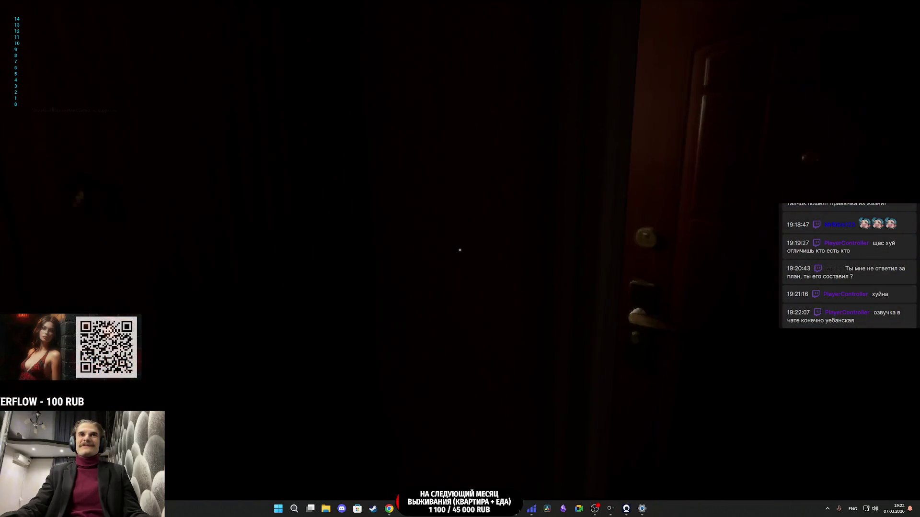
key(e)
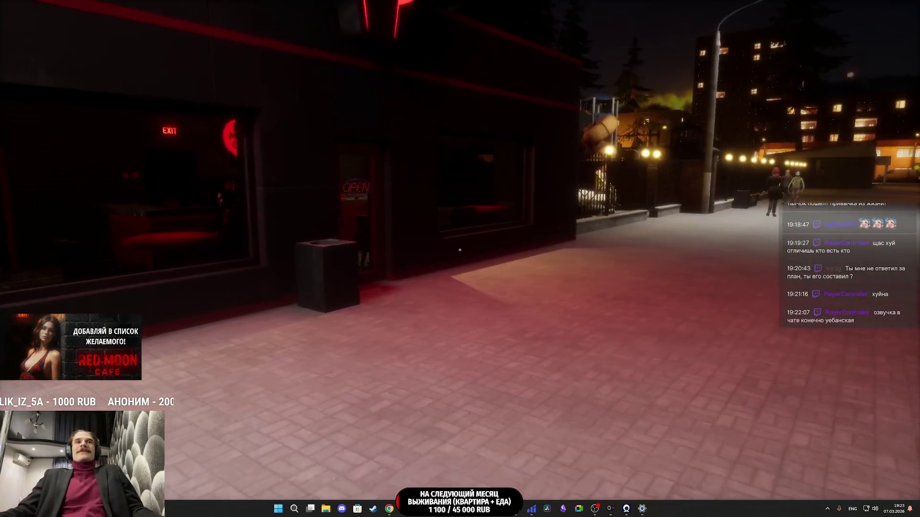
Step: Approach the cafe door to check its highlight, toggle it closed, then stop the playtest
key(w)
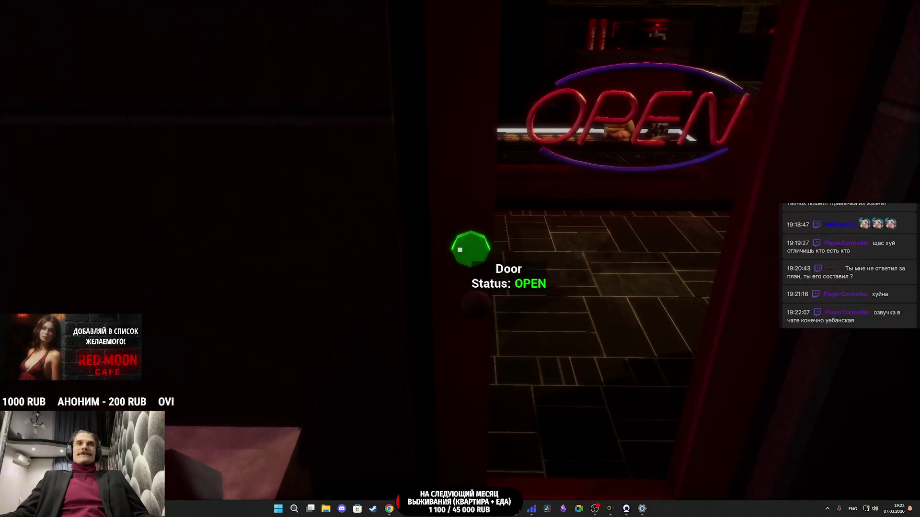
key(w)
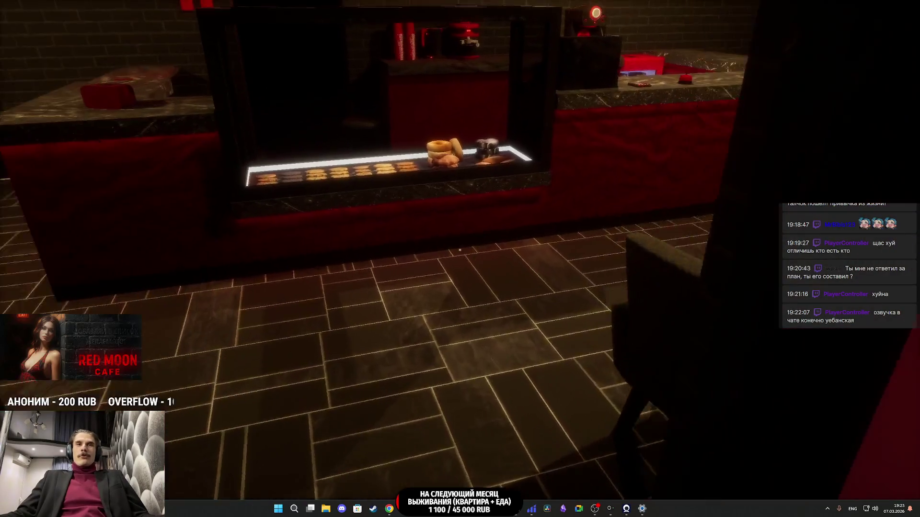
key(w)
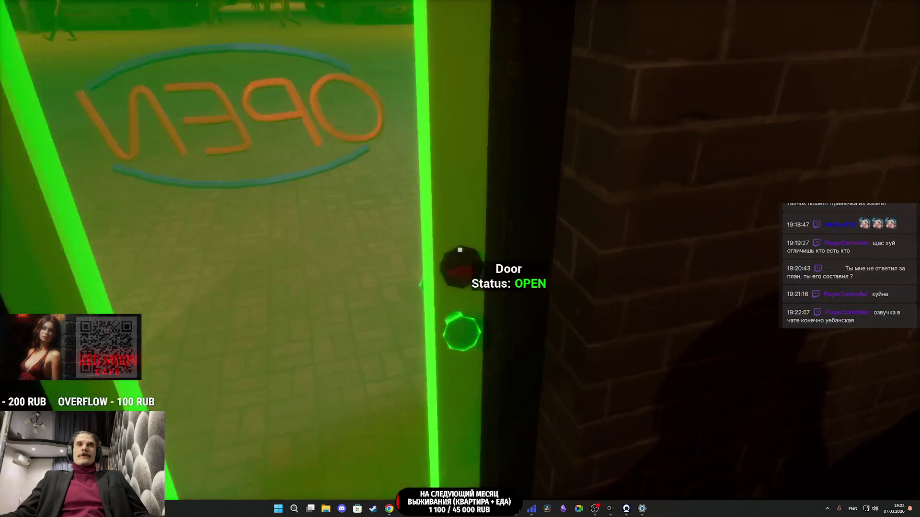
key(e)
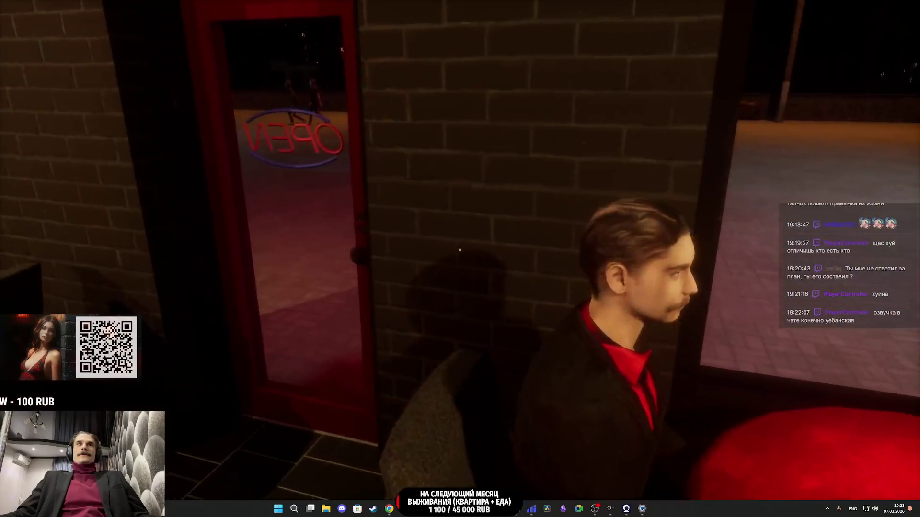
key(w)
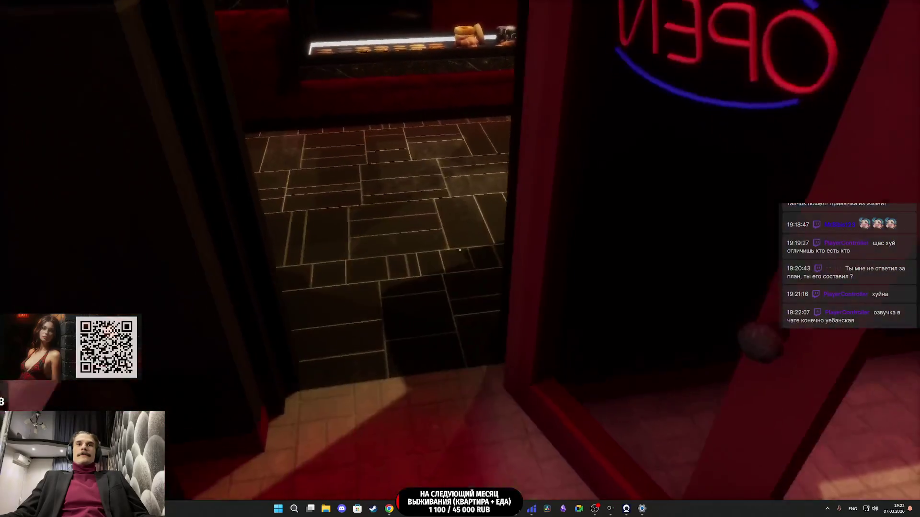
key(w)
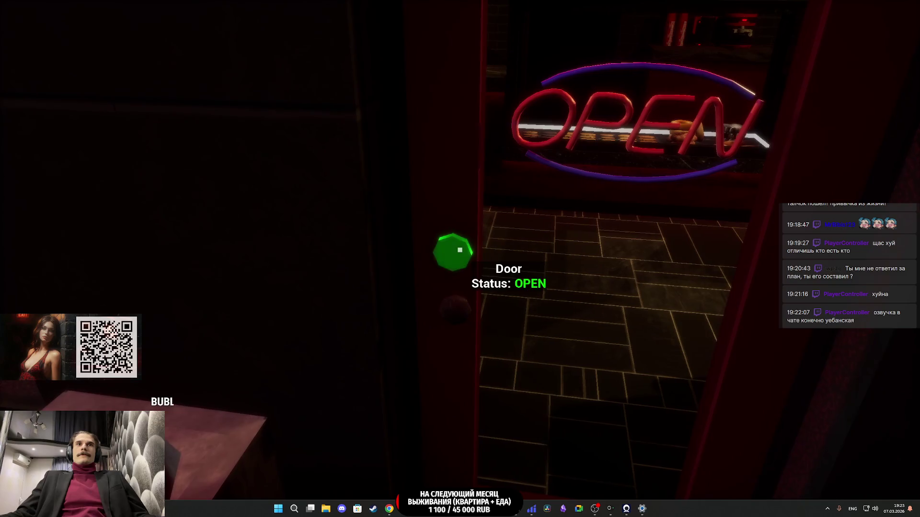
key(Escape)
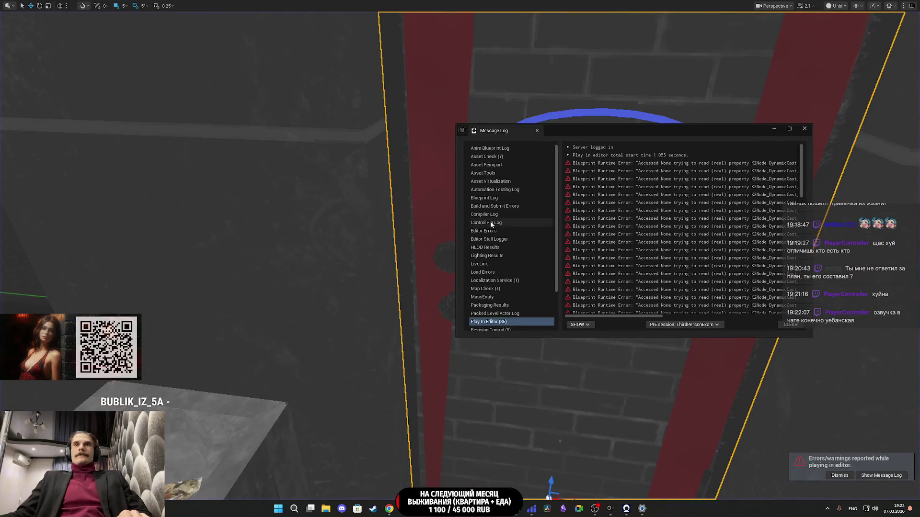
Step: Scroll the Message Log right and follow the Main_Door_BP link from the runtime error entry
drag(644, 316, 780, 316)
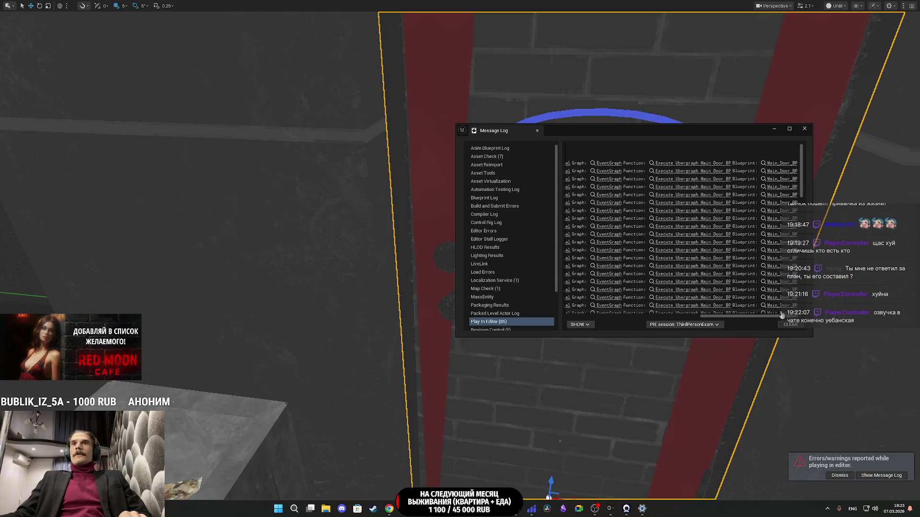
click(779, 293)
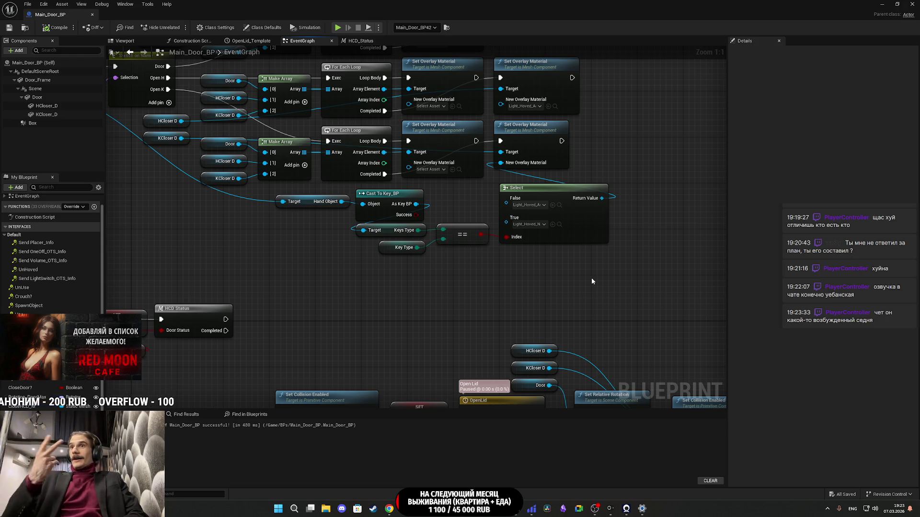
Step: Move the key-check nodes further left and save Main_Door_BP
mouse_move(592, 281)
mouse_down()
mouse_move(637, 321)
mouse_move(335, 231)
mouse_up()
drag(647, 276, 606, 274)
click(655, 280)
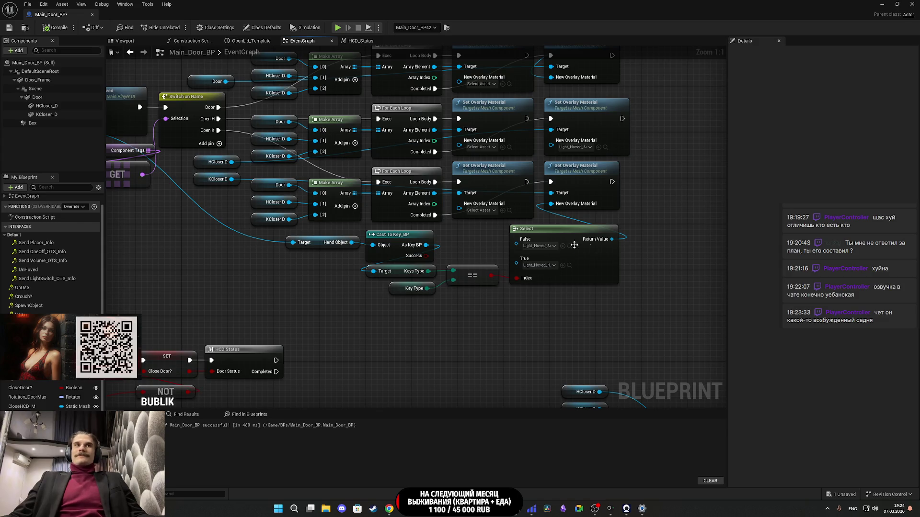
click(10, 28)
Step: Regroup Keys Type, Key Type, == and the Select beside Cast To Key_BP, then save again
mouse_move(651, 252)
mouse_down()
mouse_move(694, 255)
mouse_move(654, 269)
mouse_up()
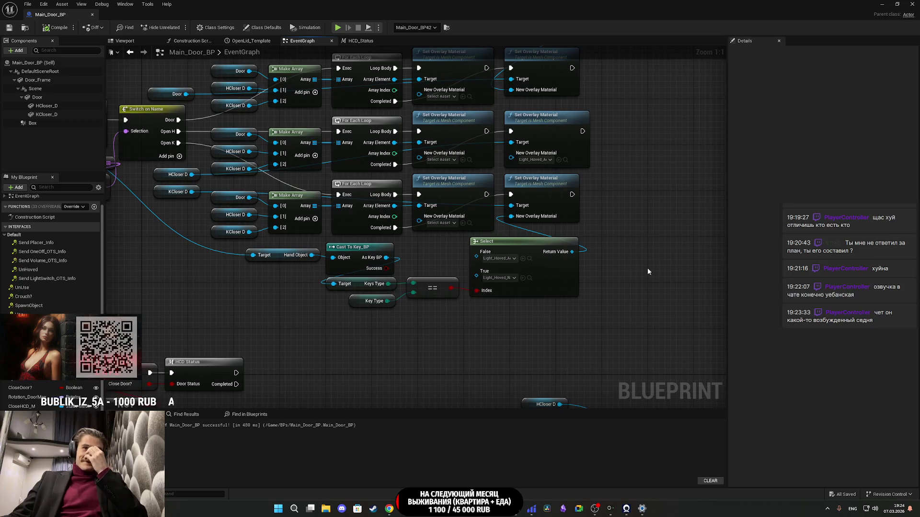
mouse_move(366, 336)
mouse_down()
mouse_move(456, 291)
mouse_move(367, 300)
mouse_up()
click(420, 275)
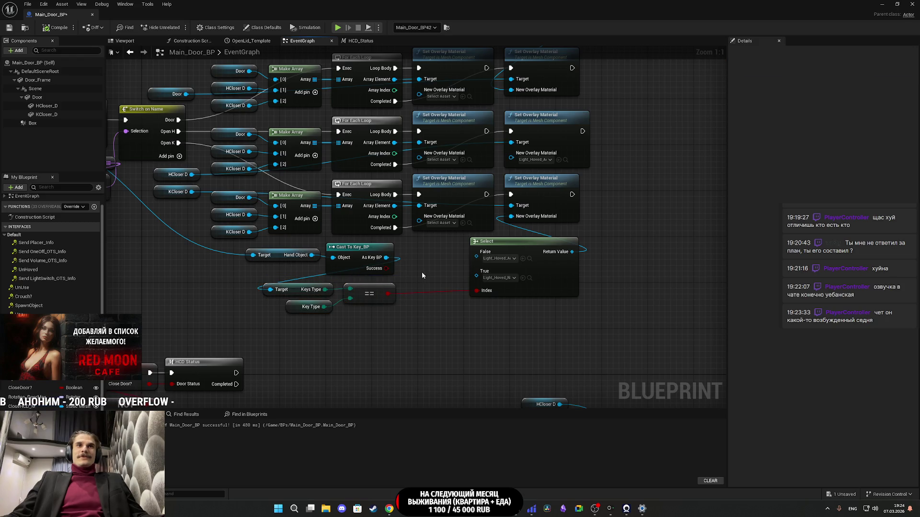
drag(558, 284, 488, 286)
drag(479, 317, 242, 242)
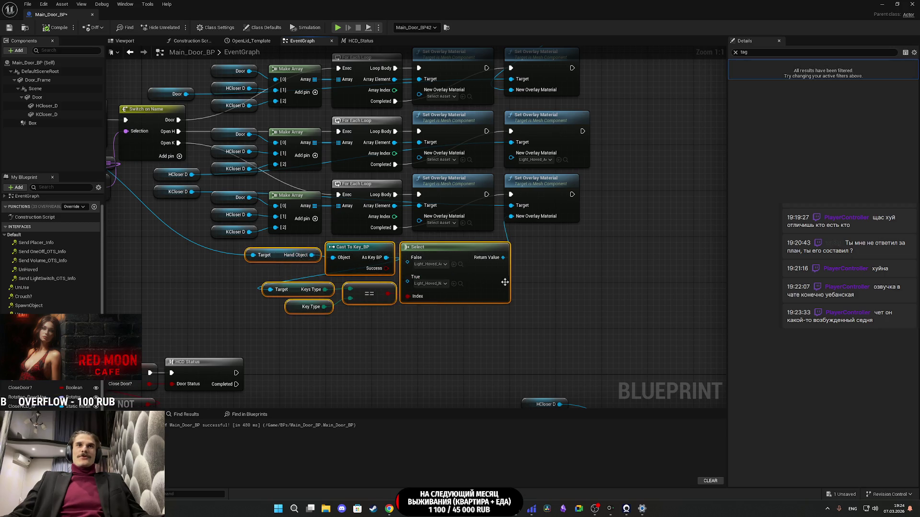
drag(495, 287, 478, 284)
click(542, 286)
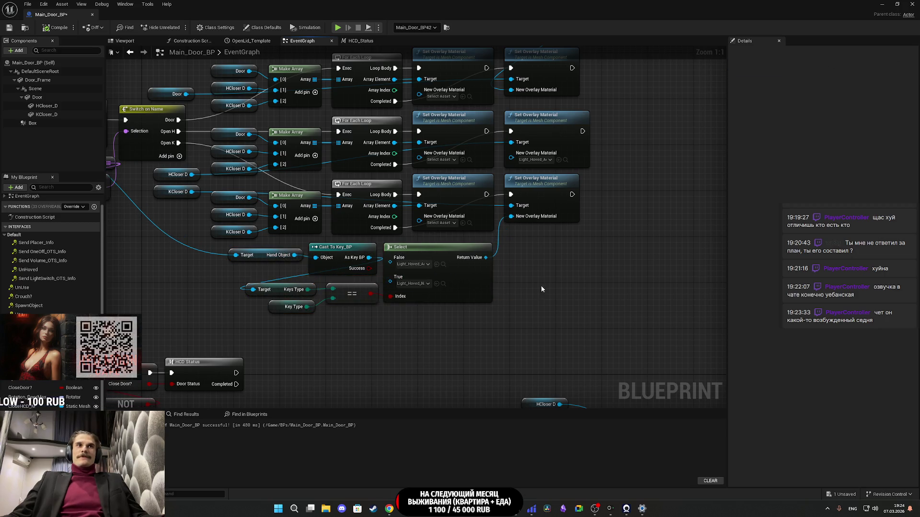
click(9, 27)
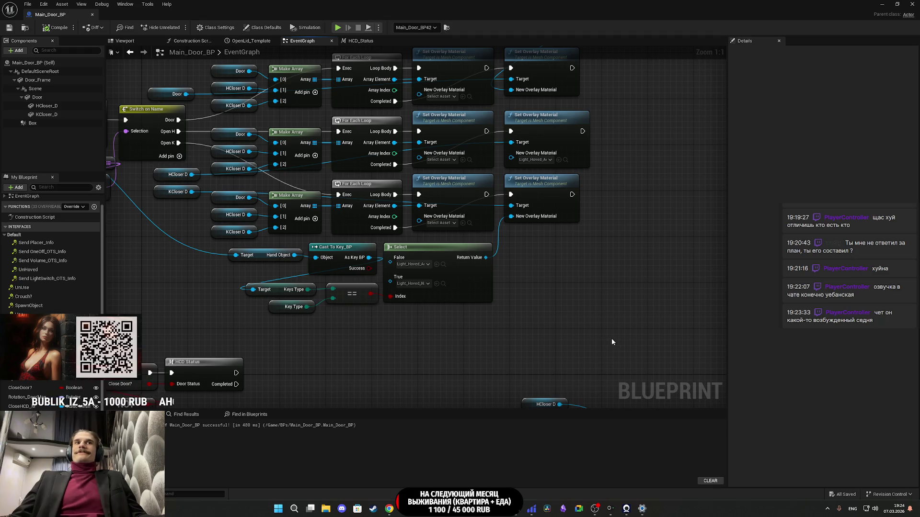
Step: Look over the graph and minimize the Blueprint editor to return to the level
drag(605, 341, 660, 352)
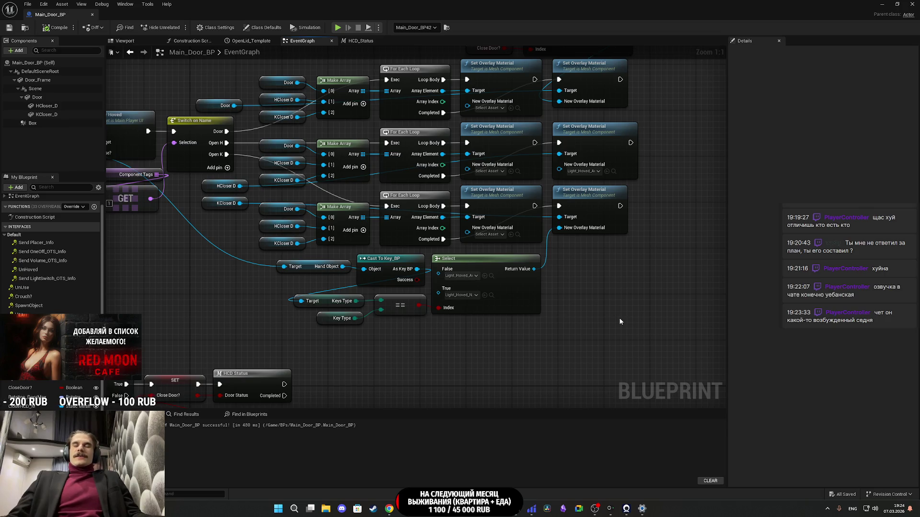
drag(595, 304, 584, 316)
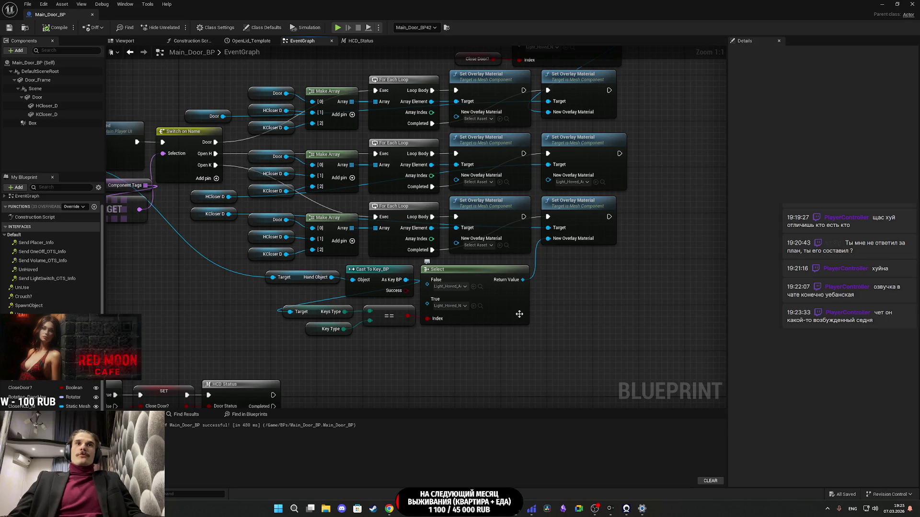
drag(487, 363, 526, 365)
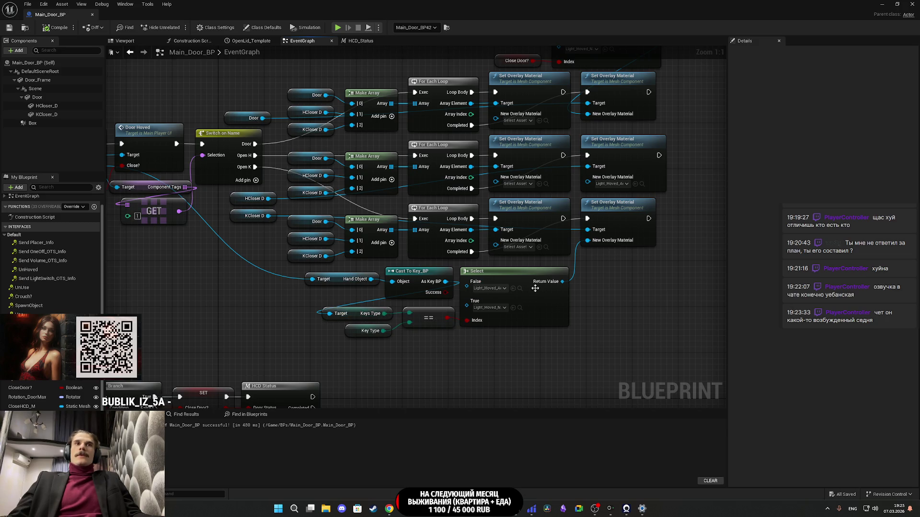
click(881, 4)
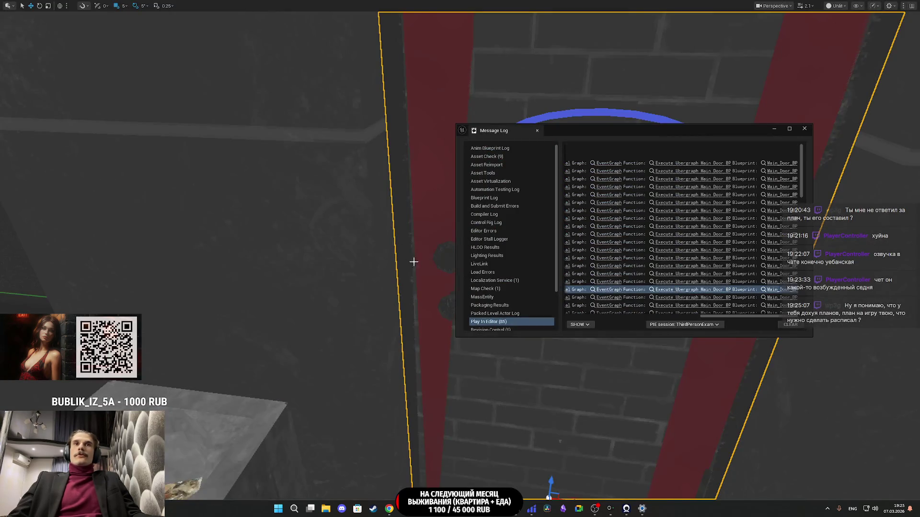
Step: Close the Message Log and restore the Main_Door_BP editor showing the door-hovered event nodes
click(804, 130)
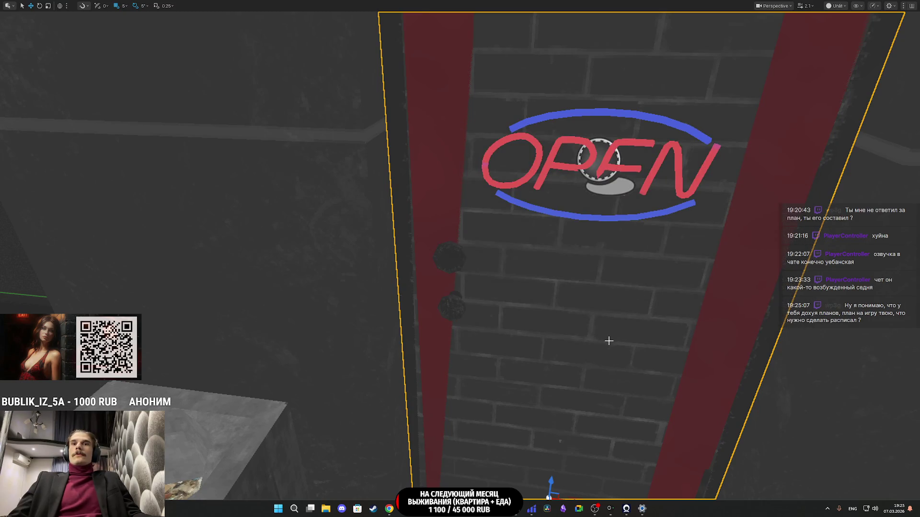
mouse_move(460, 508)
click(474, 459)
mouse_move(522, 346)
mouse_down()
mouse_move(641, 374)
mouse_move(622, 376)
mouse_up()
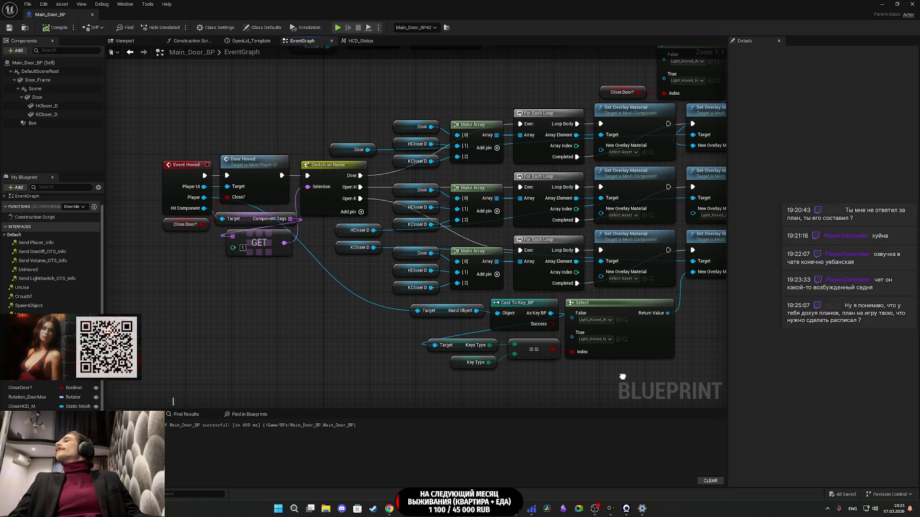
Step: Bring the overlay material nodes into view and box-select the Cast, Select and comparison nodes
drag(622, 376, 621, 377)
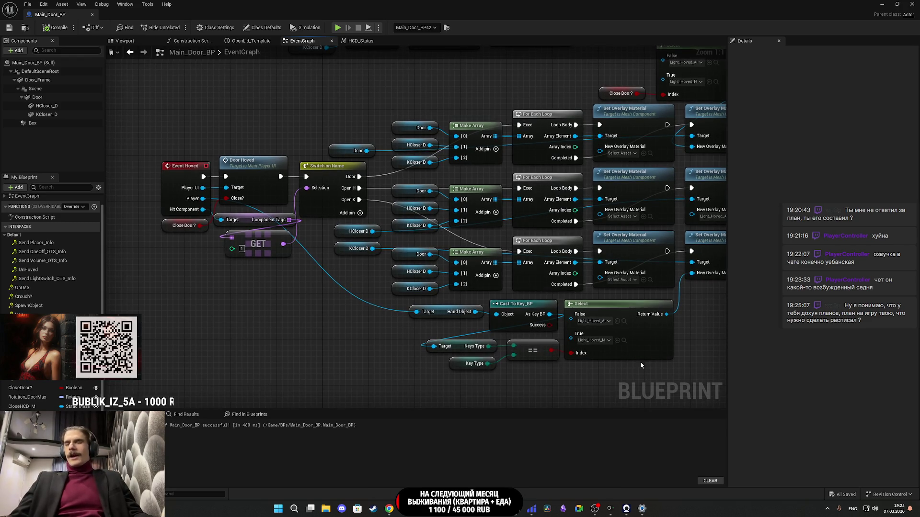
mouse_move(666, 366)
mouse_down()
mouse_move(480, 350)
mouse_move(245, 296)
mouse_up()
click(521, 363)
mouse_move(519, 361)
mouse_down()
mouse_move(254, 282)
mouse_move(210, 288)
mouse_up()
click(508, 341)
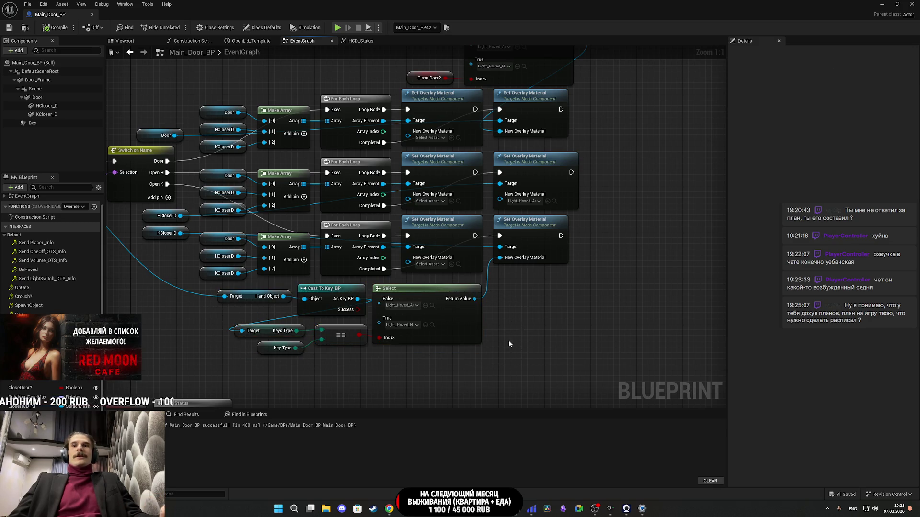
drag(509, 344, 618, 313)
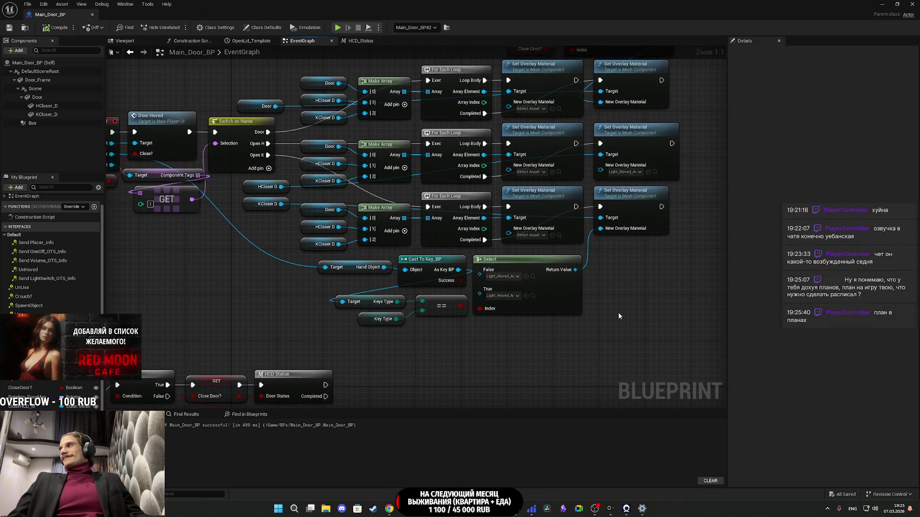
mouse_move(618, 316)
mouse_down()
mouse_move(520, 318)
mouse_move(606, 316)
mouse_up()
drag(524, 349, 318, 259)
click(535, 351)
mouse_move(536, 351)
mouse_down()
mouse_move(492, 345)
mouse_move(505, 348)
mouse_up()
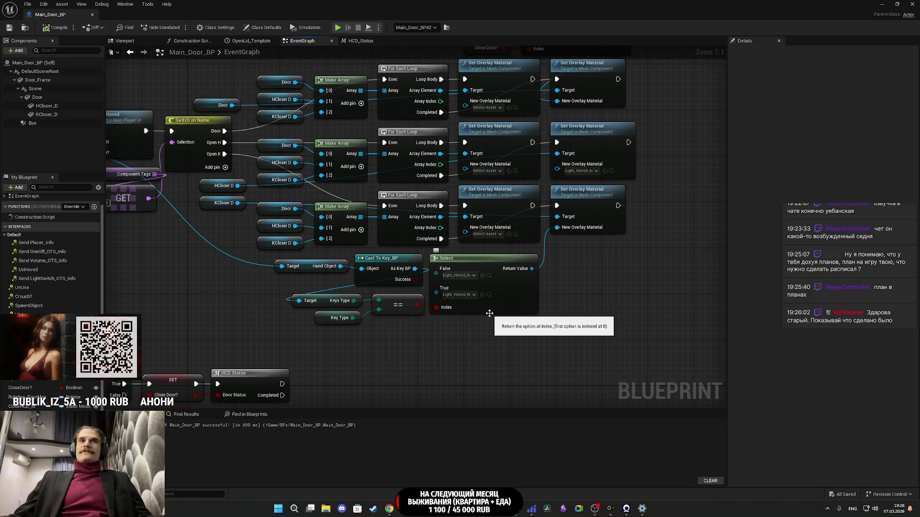
Step: Drag the Target/Hand Object getter further left of Cast To Key_BP
mouse_move(466, 330)
mouse_down()
mouse_move(585, 360)
mouse_move(624, 359)
mouse_move(522, 352)
mouse_up()
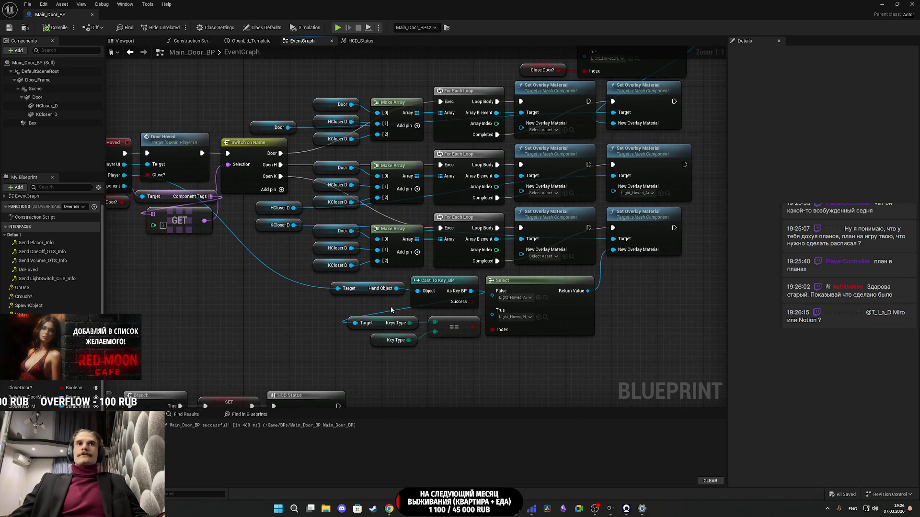
mouse_move(384, 305)
mouse_down()
mouse_move(444, 296)
mouse_move(398, 295)
mouse_move(445, 285)
mouse_move(426, 295)
mouse_move(439, 296)
mouse_up()
drag(552, 357, 455, 347)
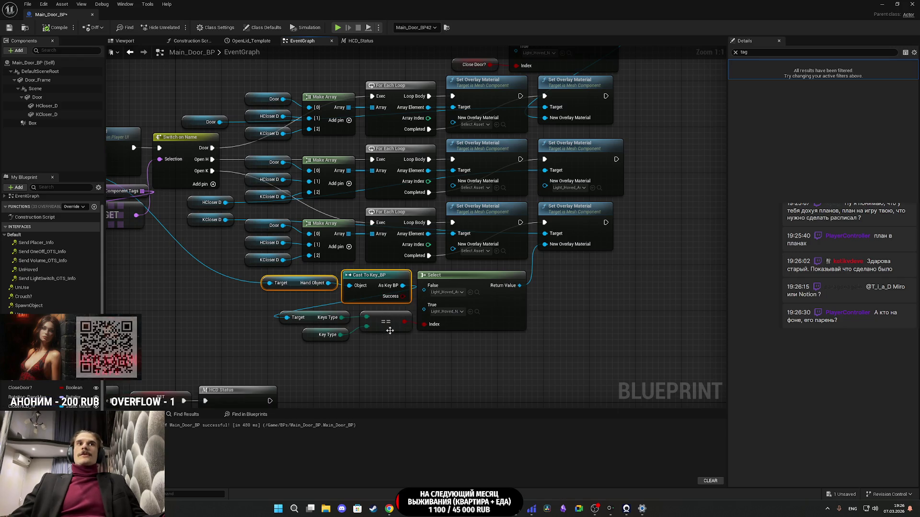
click(396, 349)
mouse_move(329, 295)
mouse_down()
mouse_move(359, 305)
mouse_move(356, 312)
mouse_up()
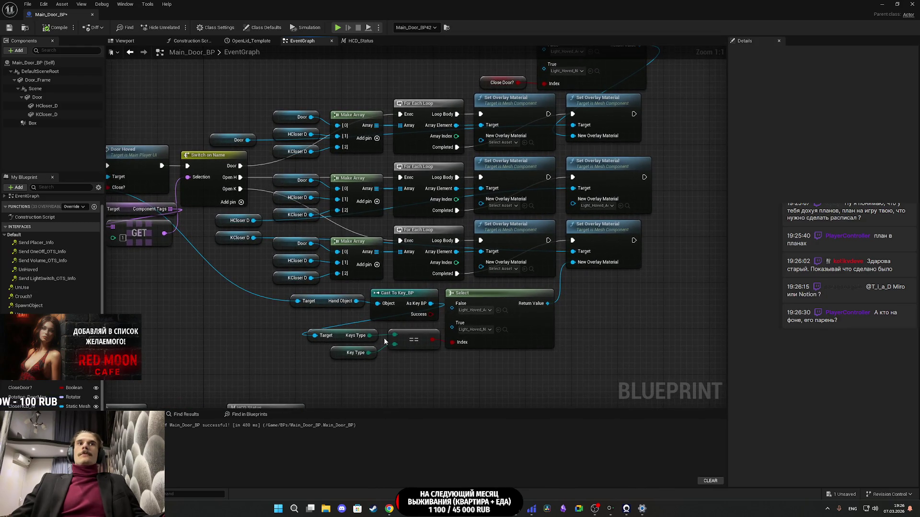
mouse_move(443, 370)
mouse_down()
mouse_move(406, 356)
mouse_move(436, 360)
mouse_up()
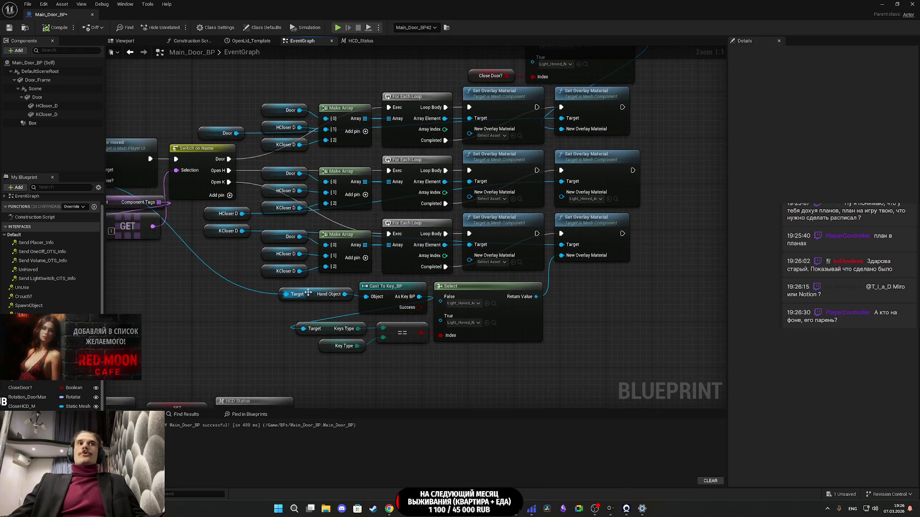
click(295, 309)
drag(295, 309, 238, 303)
drag(327, 310, 310, 303)
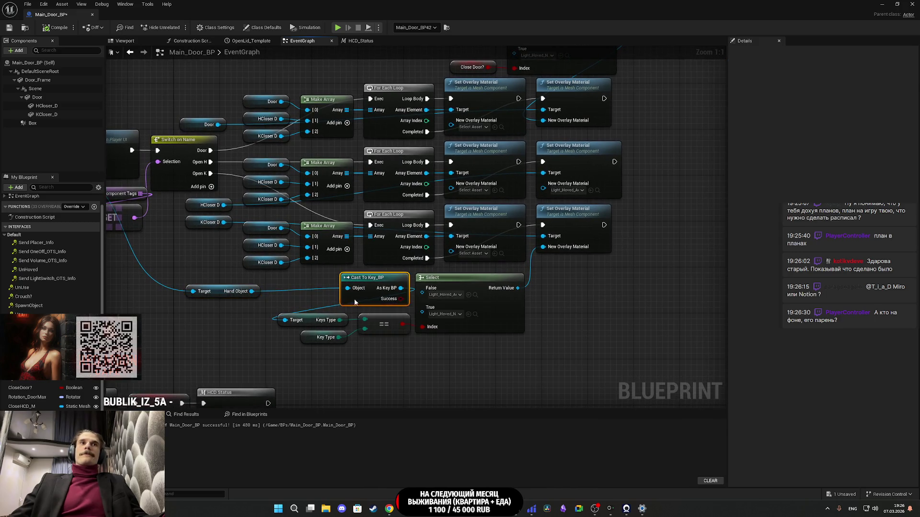
click(342, 297)
Step: Convert Cast To Key_BP to an impure cast running after the third loop's Completed
right_click(304, 304)
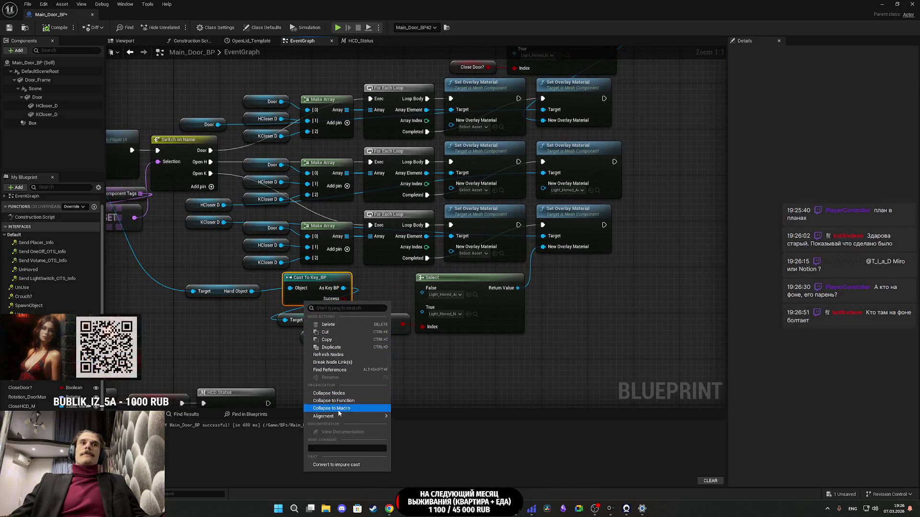
click(345, 464)
mouse_move(296, 290)
mouse_down()
mouse_move(256, 216)
mouse_move(383, 272)
mouse_move(426, 262)
mouse_up()
Step: Move the Keys Type, Key Type and == comparison nodes lower, beneath Cast To Key_BP
drag(389, 287, 346, 282)
mouse_move(288, 368)
mouse_down()
mouse_move(335, 319)
mouse_move(347, 316)
mouse_move(346, 350)
mouse_move(380, 337)
mouse_up()
click(337, 338)
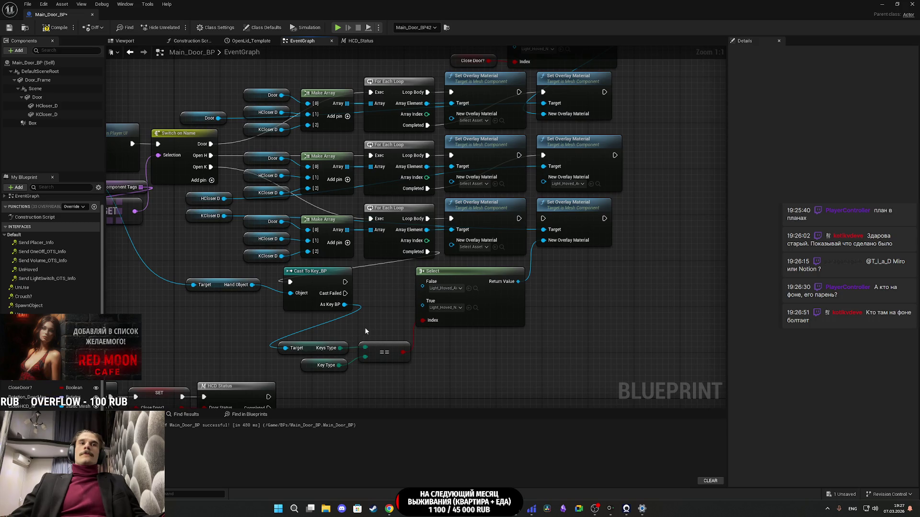
mouse_move(343, 352)
mouse_down()
mouse_move(370, 322)
mouse_move(376, 333)
mouse_move(357, 317)
mouse_up()
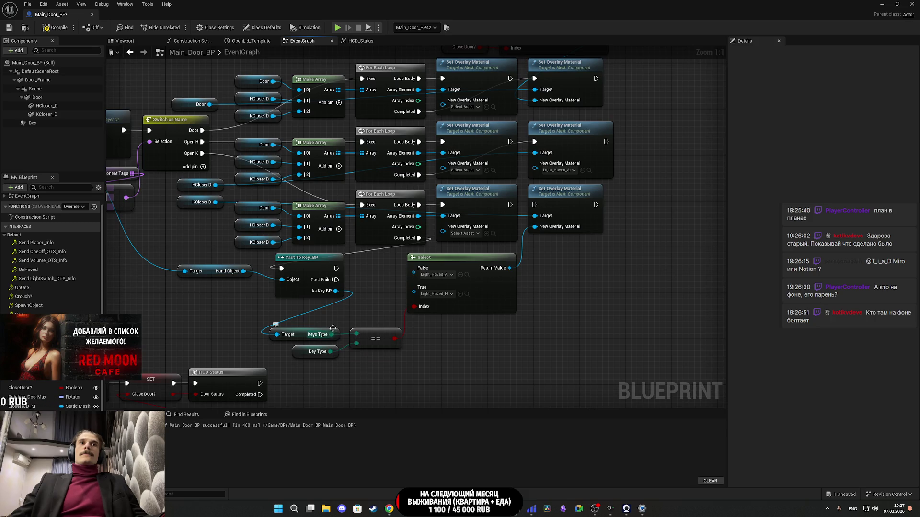
drag(331, 351, 357, 369)
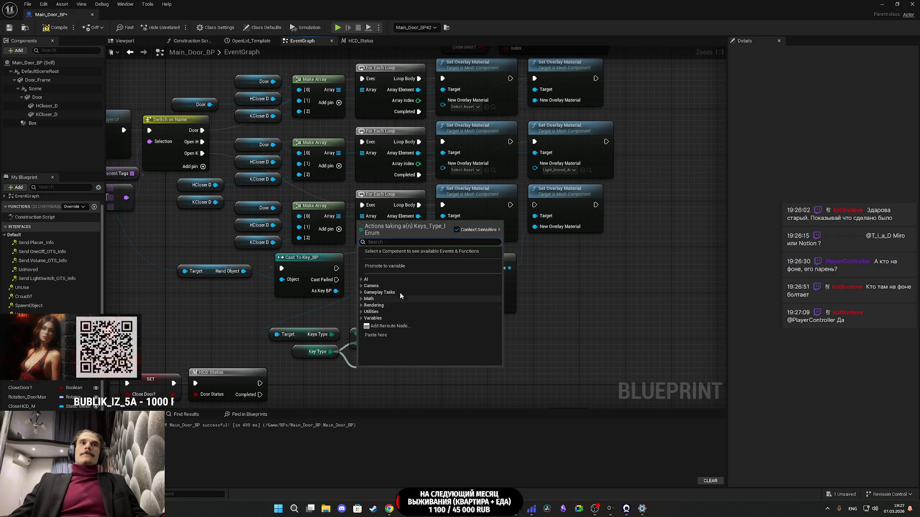
Step: Add an Equal (Enum) node comparing Key Type to Appartment_Key, then switch back to the level editor
text(=)
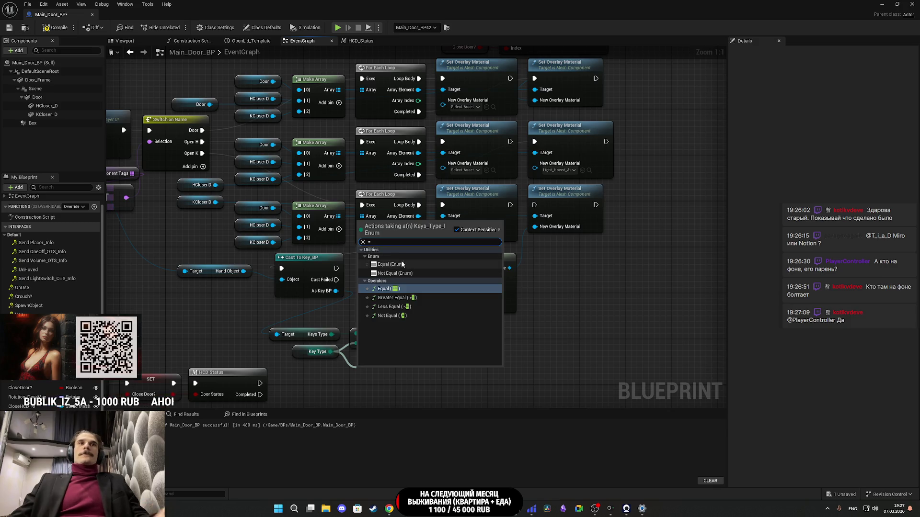
click(402, 264)
click(403, 381)
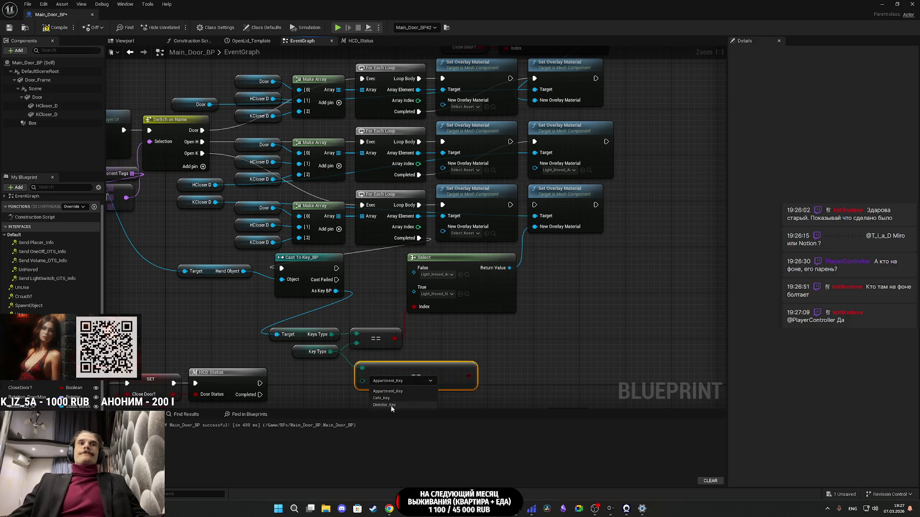
click(504, 392)
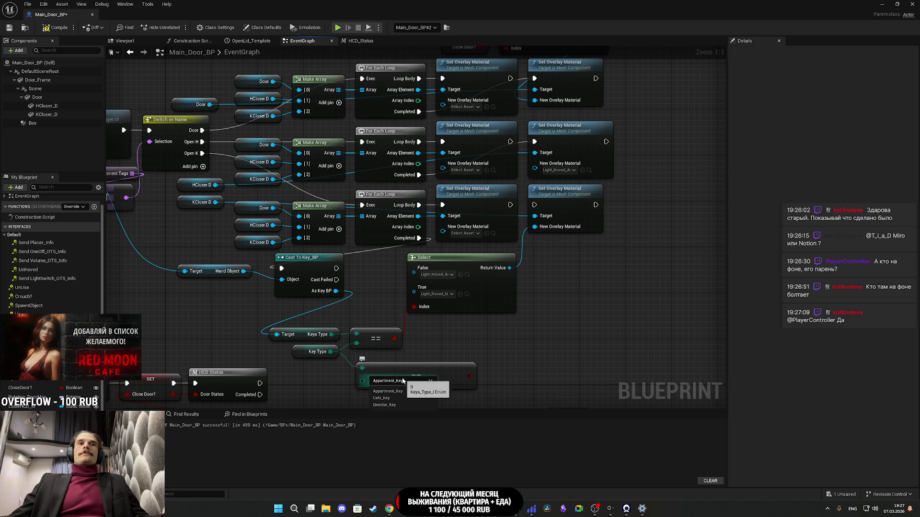
click(403, 380)
click(472, 344)
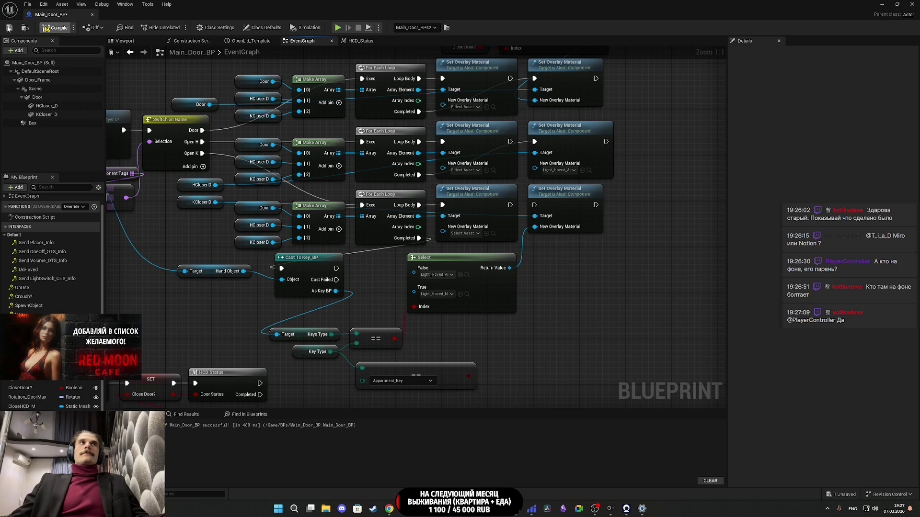
key(alt+Tab)
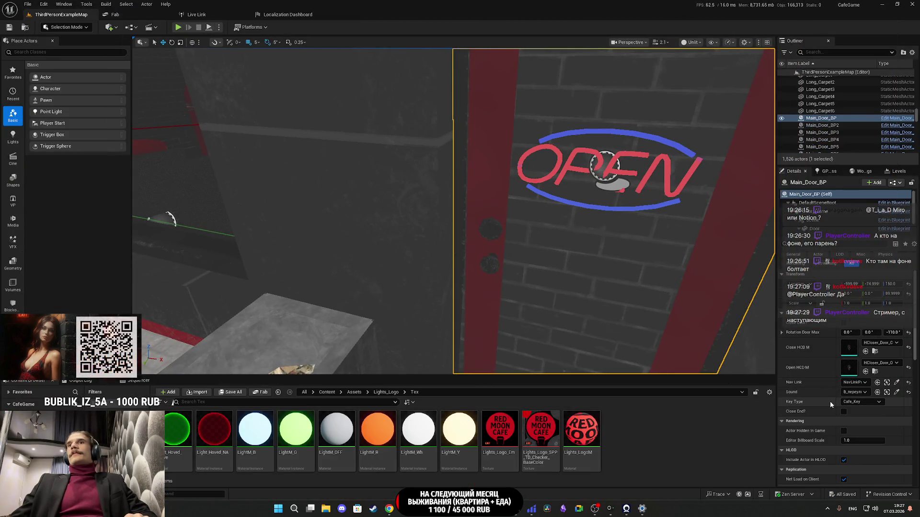
Step: Orbit the level view and focus the viewport on the selected Main_Door_BP door
mouse_move(527, 215)
mouse_down()
mouse_move(336, 206)
mouse_move(376, 206)
mouse_up()
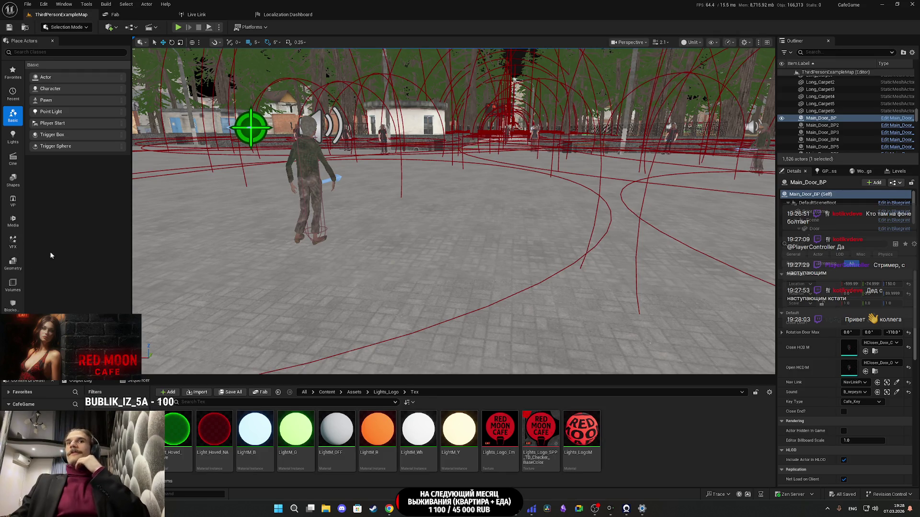
key(alt+Tab)
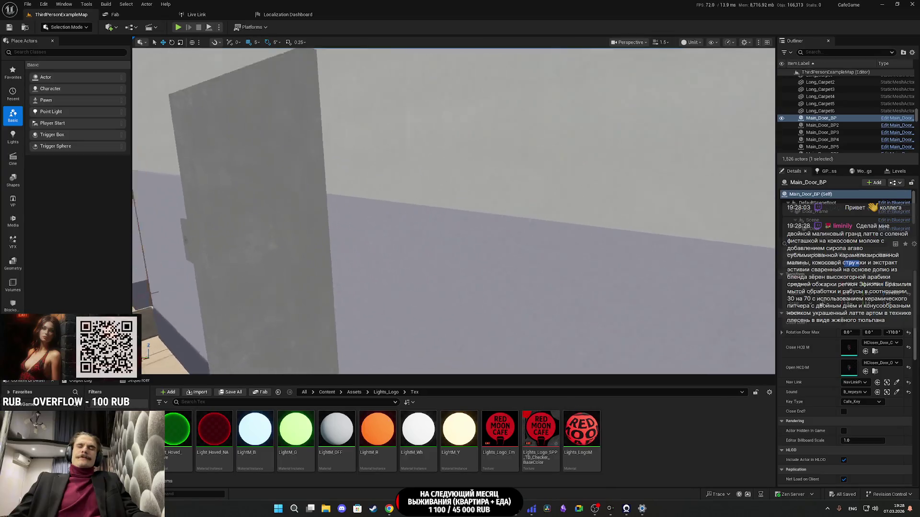
key(f)
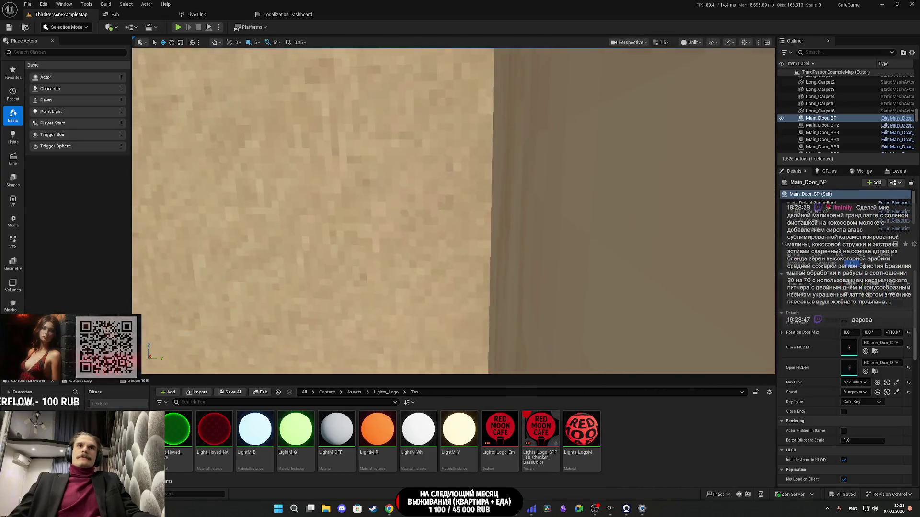
Step: Select the Main_Door_BP36 door in the viewport and check that its Key Type is Cafe_Key
click(484, 242)
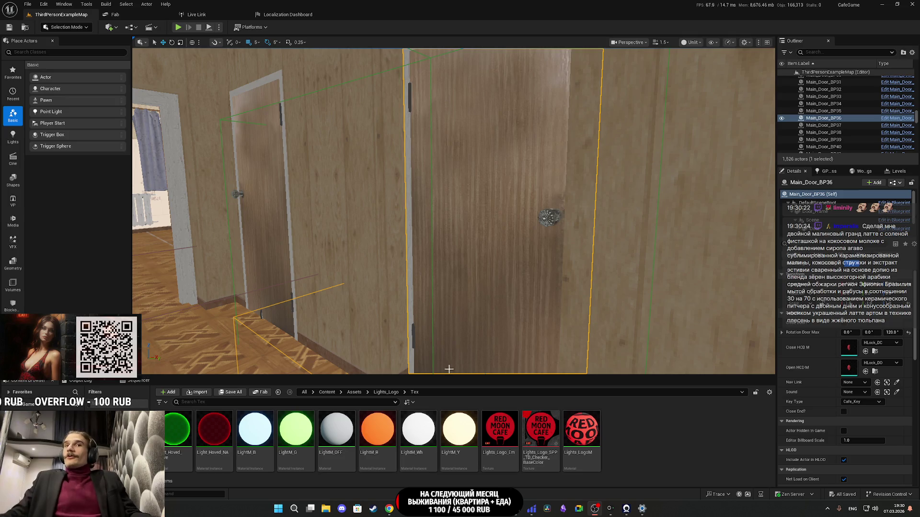
Step: Nudge the Appartment_Key == node, clear the Details filter to show Key_Type, and minimize Main_Door_BP
mouse_move(420, 515)
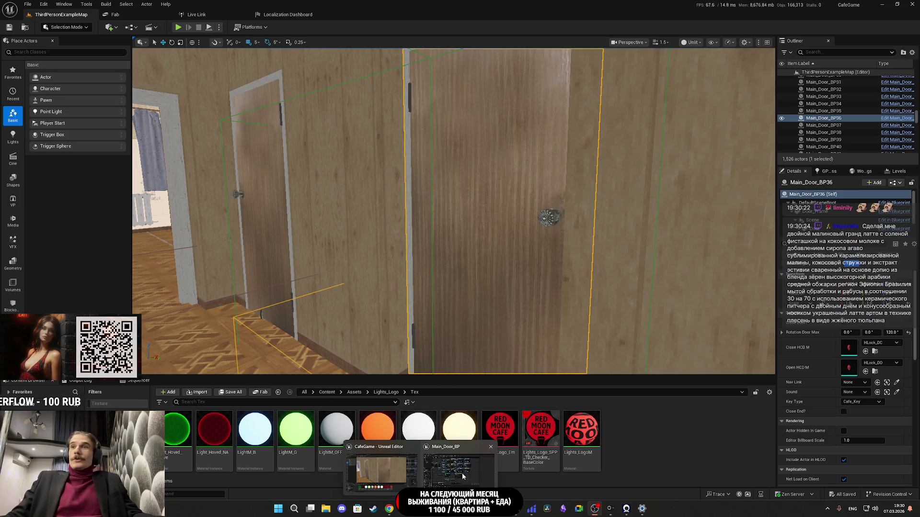
click(462, 473)
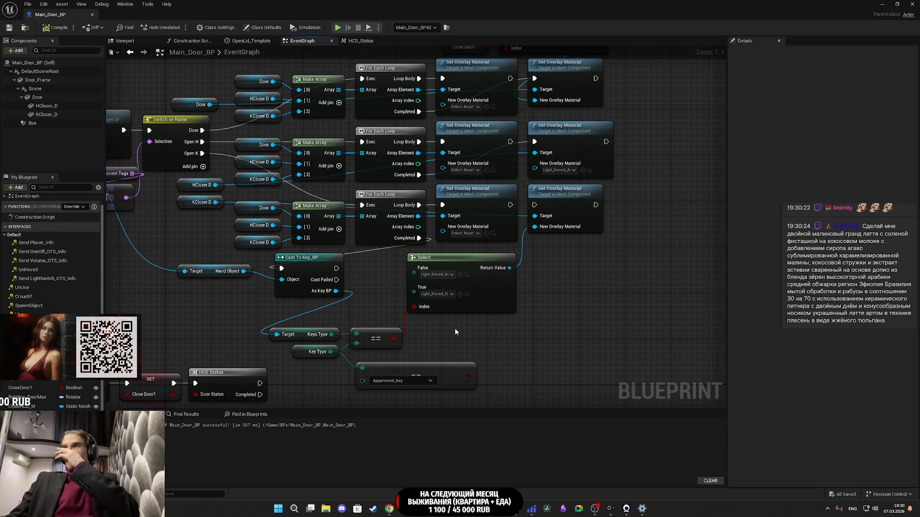
drag(487, 323, 520, 318)
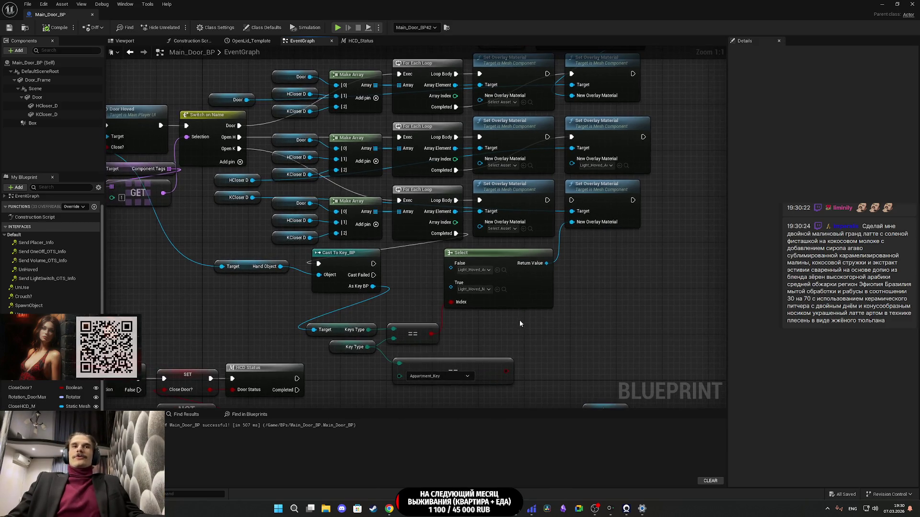
drag(473, 368, 462, 358)
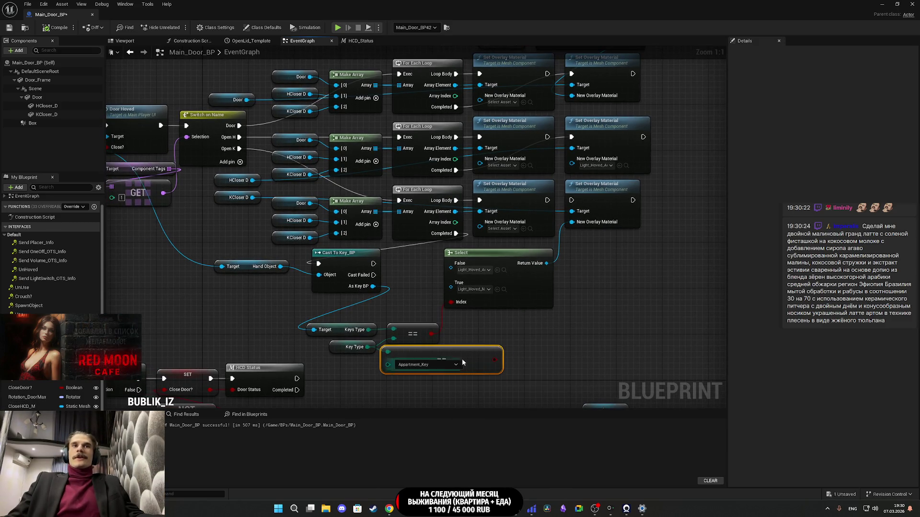
click(106, 122)
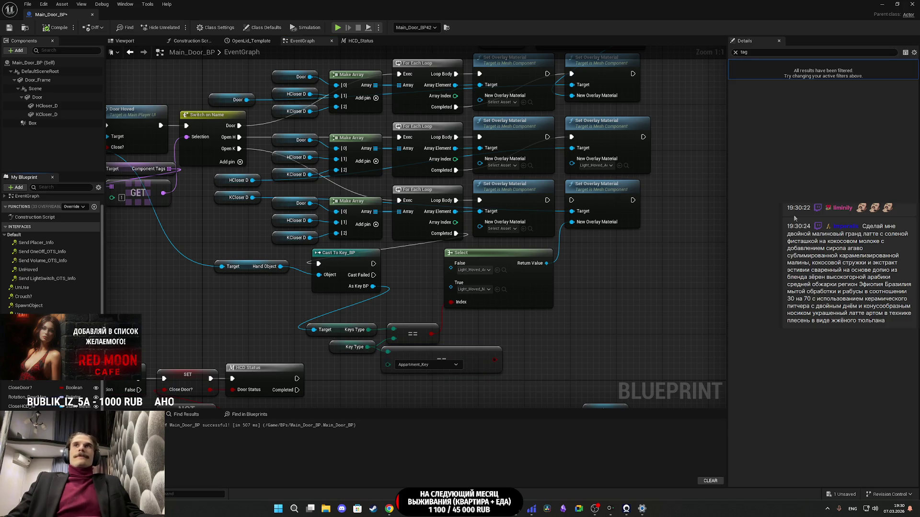
click(736, 52)
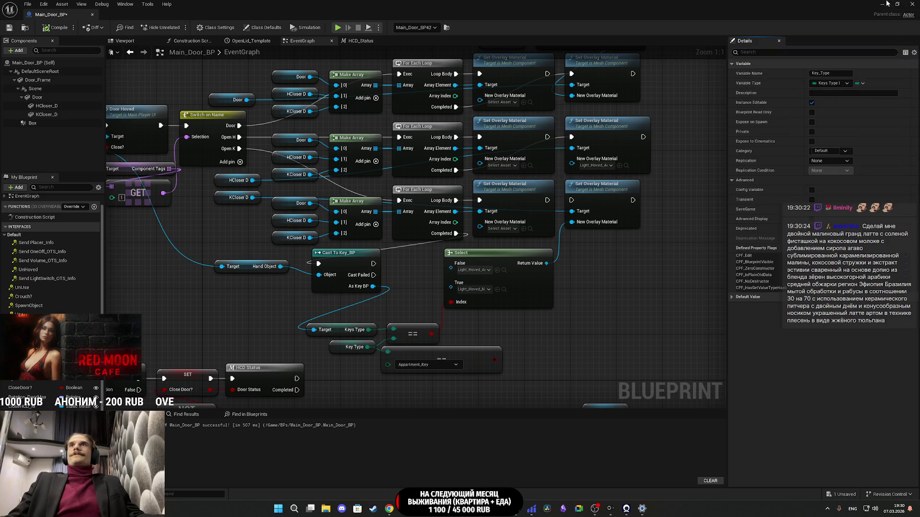
click(885, 4)
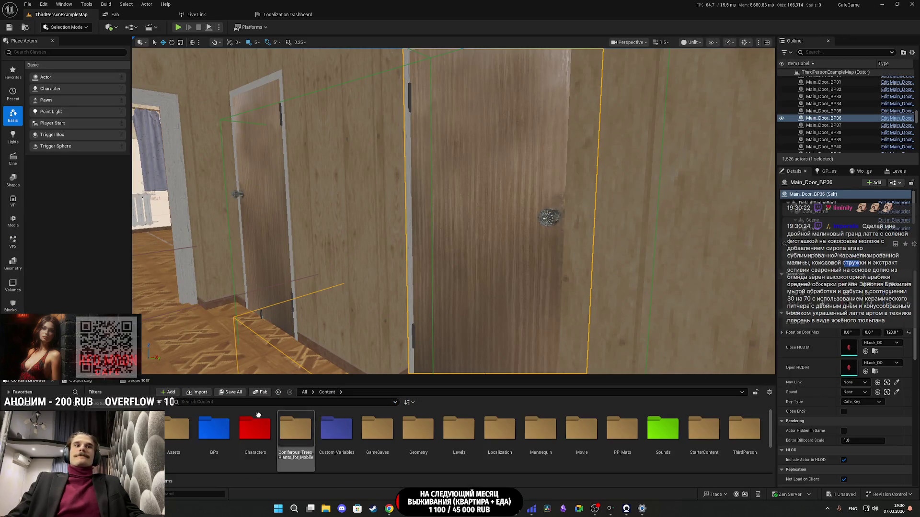
Step: Open the Custom_Variables folder in the Content Browser and scroll through its contents
click(344, 439)
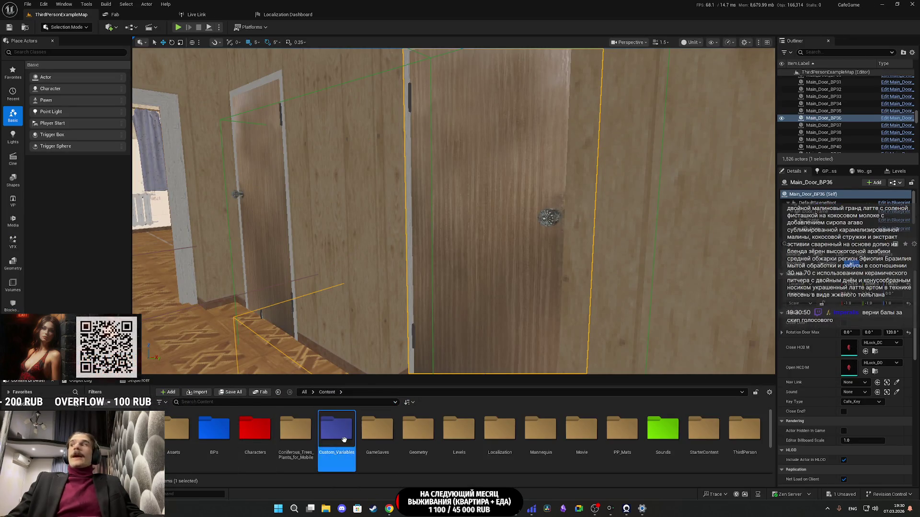
double_click(344, 440)
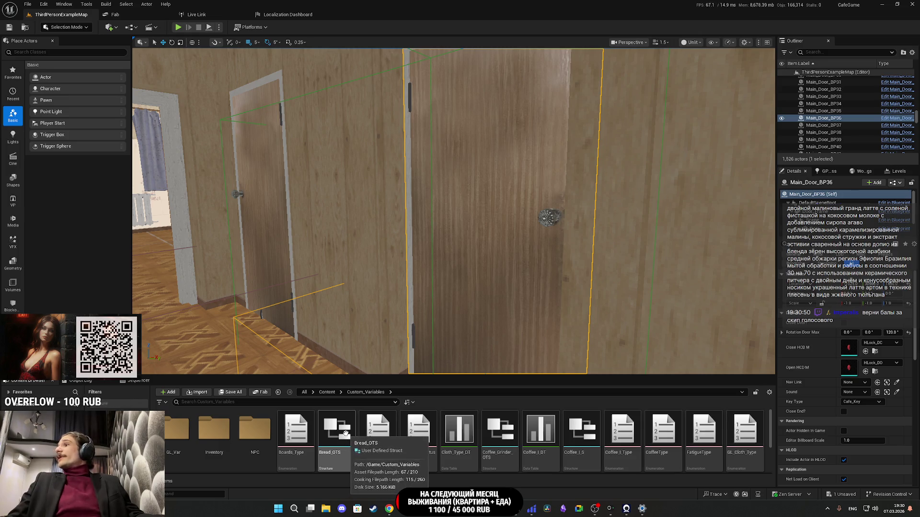
mouse_move(296, 433)
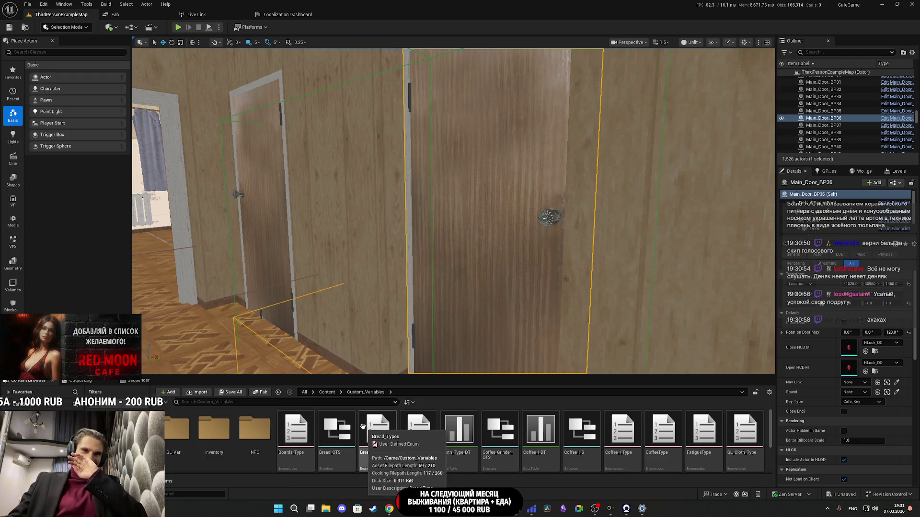
scroll(367, 433, down, 2)
scroll(242, 437, up, 1)
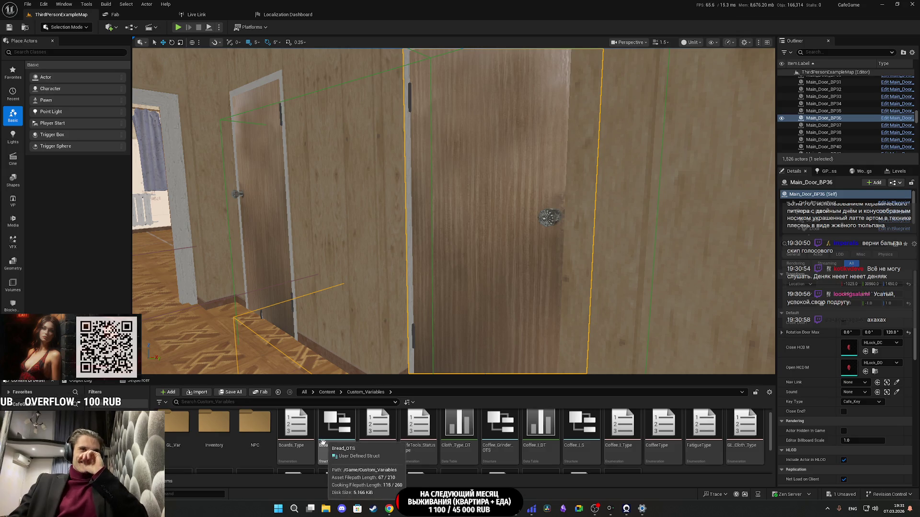
scroll(324, 442, down, 3)
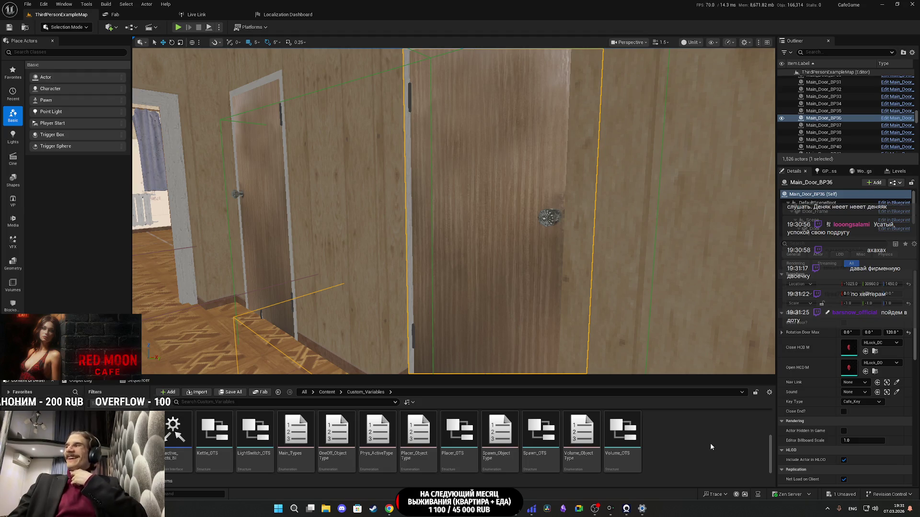
scroll(680, 439, up, 5)
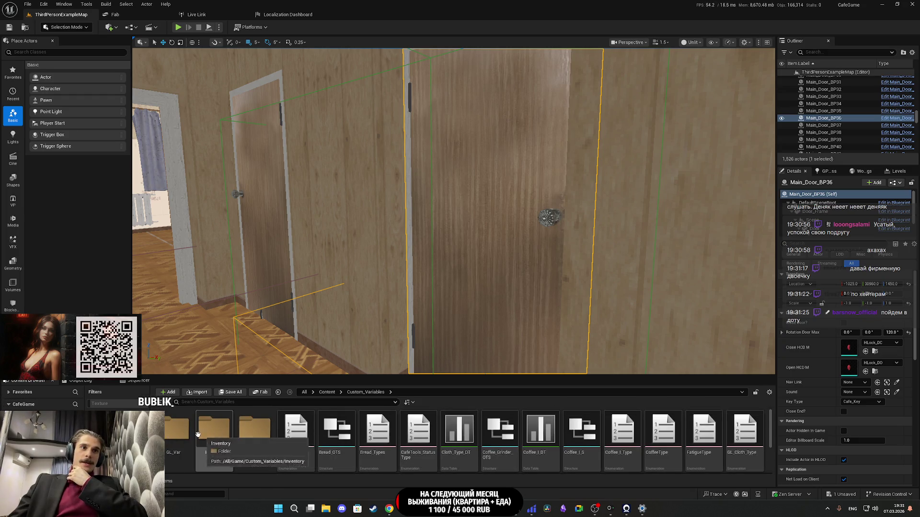
Step: Browse the GL_Var and Inventory folders, briefly opening and closing the Money_BPI interface
double_click(189, 434)
key(alt+Left)
double_click(212, 433)
double_click(175, 428)
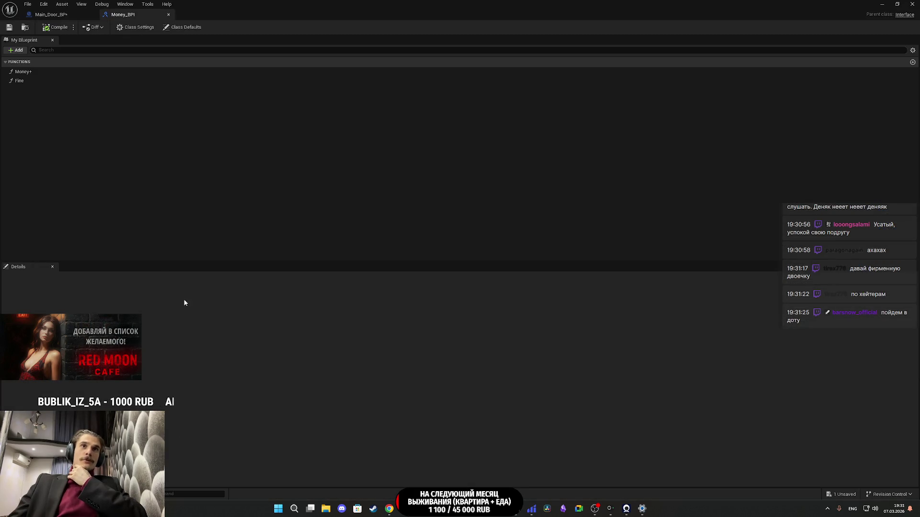
click(168, 14)
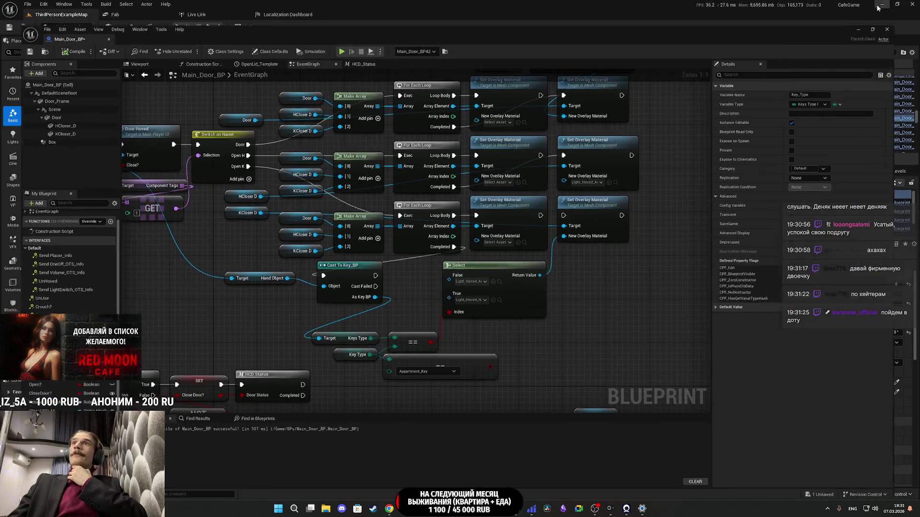
Step: Return to the level editor, enter the Inventory folder and open the Keys_Type_I enum
click(881, 3)
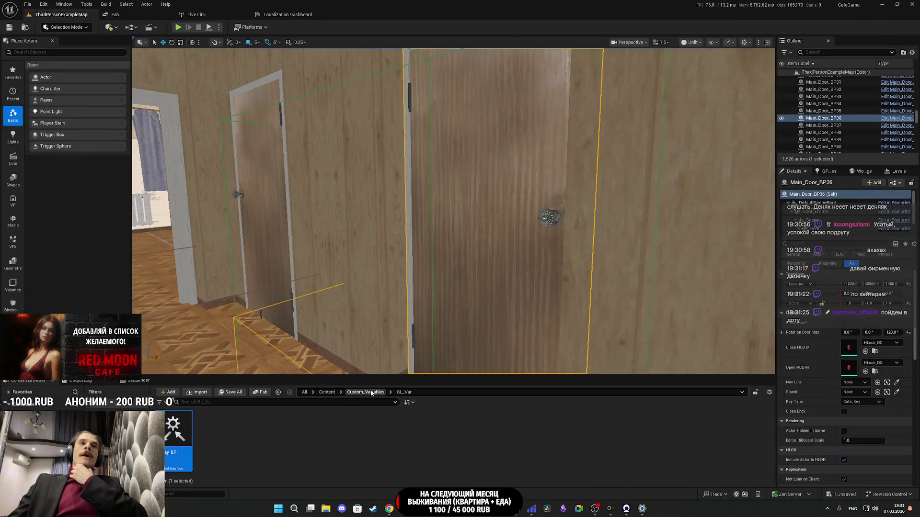
double_click(214, 429)
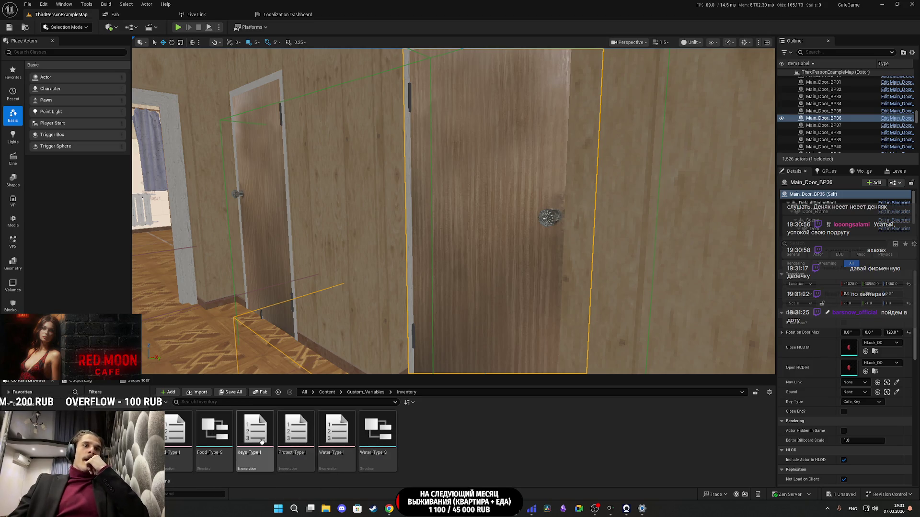
double_click(261, 442)
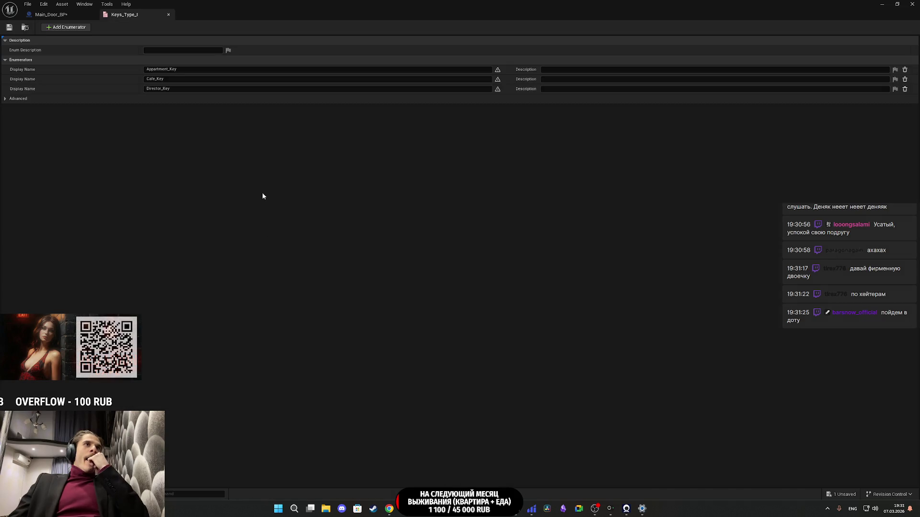
Step: Add a Keys_Type_I enumerator named None, then close the enum and save it
click(67, 28)
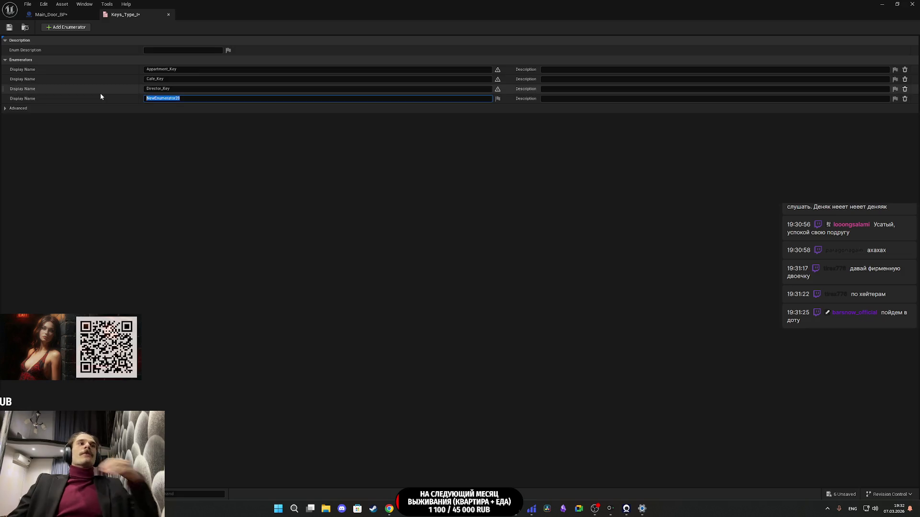
text(None)
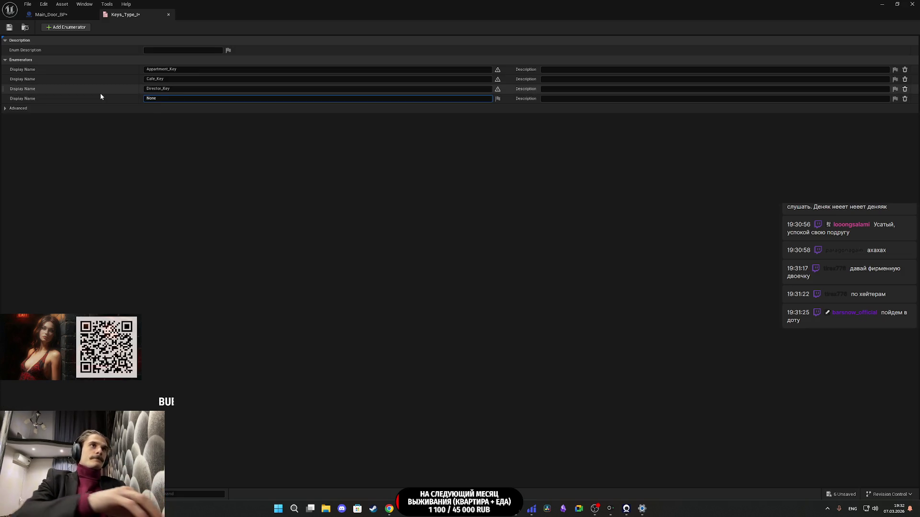
key(Return)
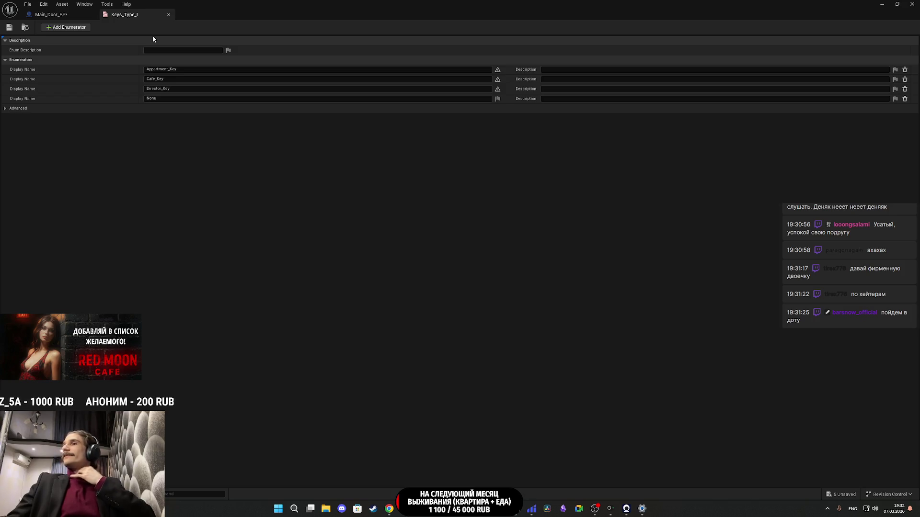
middle_click(117, 15)
click(13, 28)
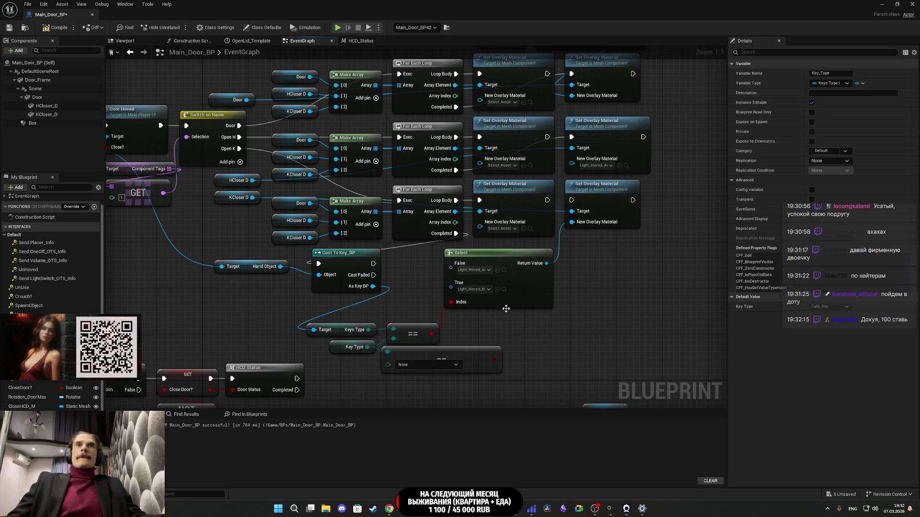
Step: Add a Branch from Cast Failed, condition it on the == result, and wire True to the last Set Overlay Material
mouse_move(373, 275)
mouse_down()
mouse_move(547, 328)
mouse_move(494, 359)
mouse_up()
text(bra)
key(Return)
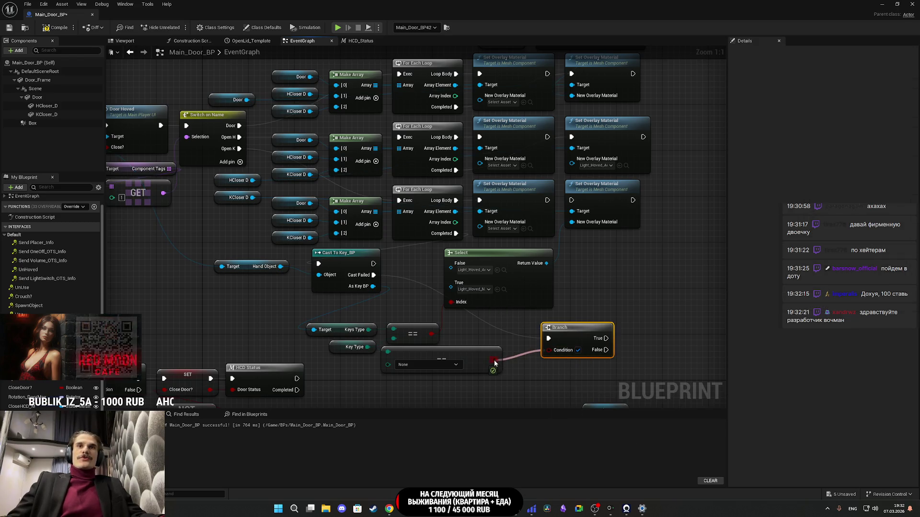
drag(599, 338, 572, 200)
drag(583, 302, 561, 312)
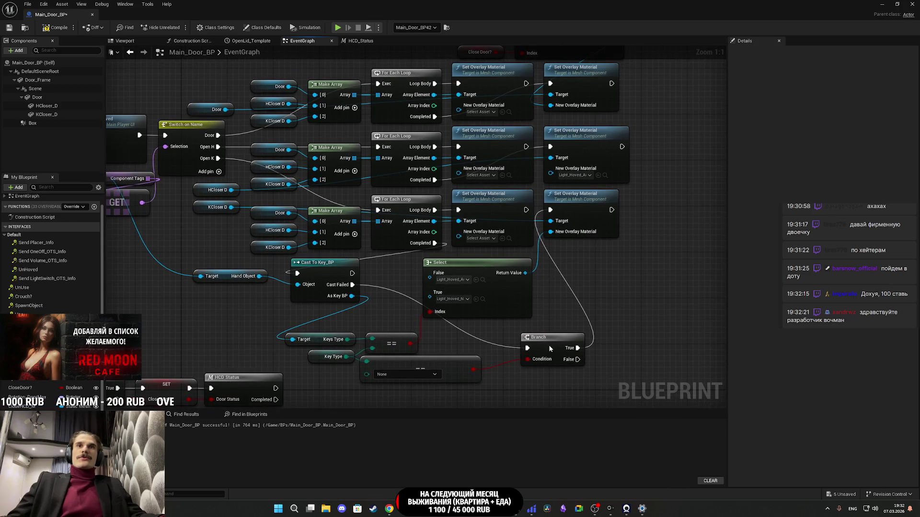
drag(550, 345, 518, 339)
click(633, 313)
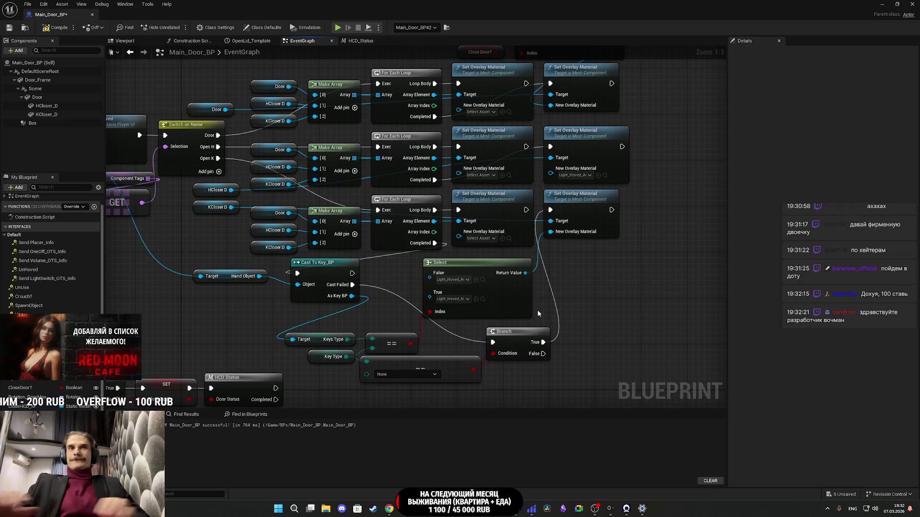
Step: Rearrange the Branch node and the None comparison node in the event graph
drag(576, 305, 549, 307)
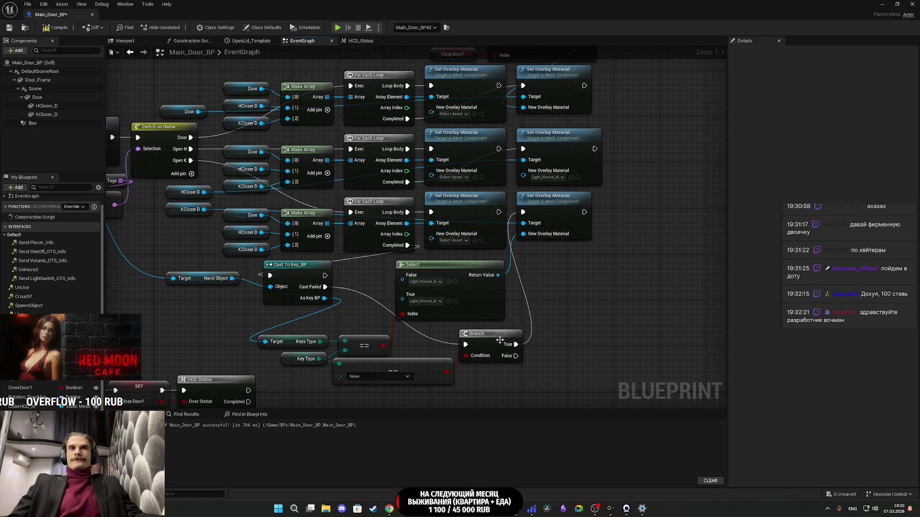
mouse_move(493, 345)
mouse_down()
mouse_move(476, 338)
mouse_move(474, 347)
mouse_up()
drag(559, 343, 737, 319)
click(672, 357)
mouse_move(598, 349)
mouse_down()
mouse_move(573, 350)
mouse_move(567, 363)
mouse_move(525, 357)
mouse_move(532, 362)
mouse_move(543, 347)
mouse_move(465, 363)
mouse_move(412, 344)
mouse_up()
click(562, 340)
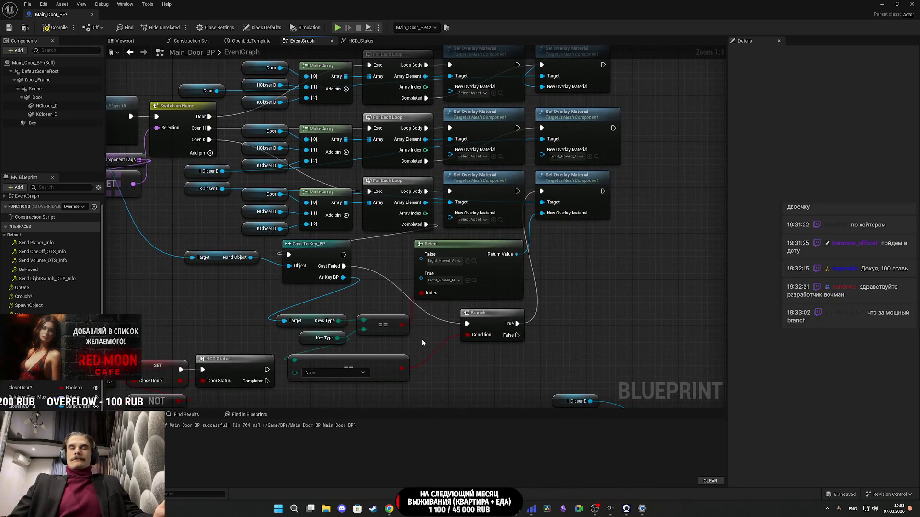
drag(562, 277, 563, 280)
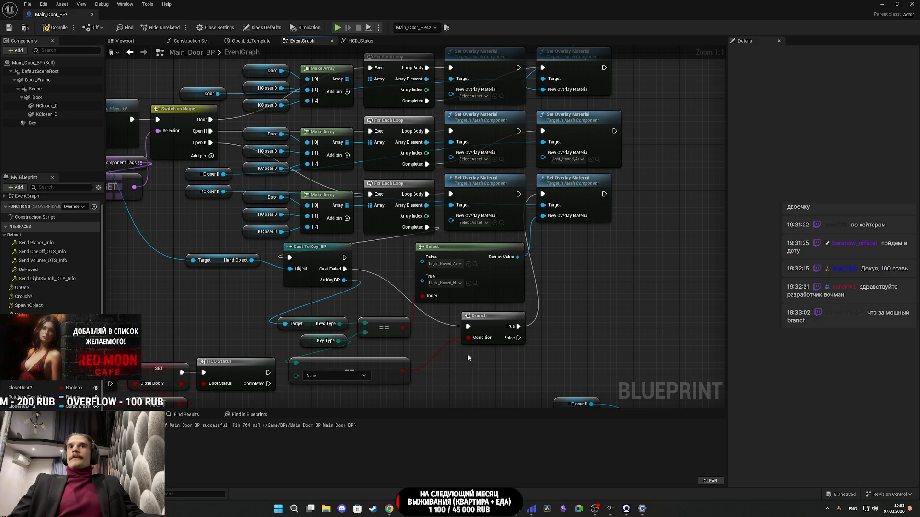
Step: Duplicate a Set Overlay Material node with Ctrl+C/Ctrl+V and place the copy below
click(573, 197)
key(ctrl+c)
key(ctrl+v)
mouse_move(595, 252)
mouse_down()
mouse_move(570, 242)
mouse_move(525, 255)
mouse_move(523, 319)
mouse_move(345, 261)
mouse_move(556, 301)
mouse_up()
Step: Wire the successful Key_BP cast into the new Set Overlay Material, then pull a wire from Open H
drag(623, 320, 518, 326)
drag(574, 339, 545, 335)
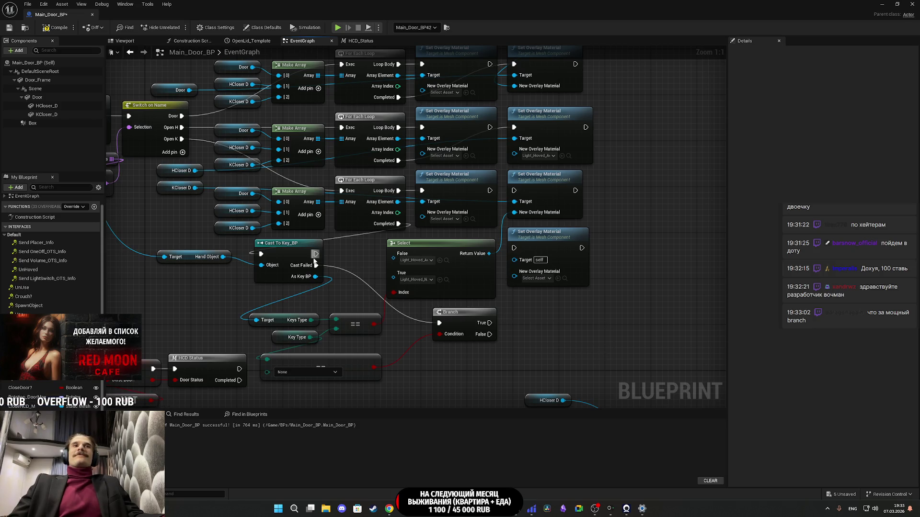
mouse_move(315, 254)
mouse_down()
mouse_move(526, 253)
mouse_move(516, 191)
mouse_up()
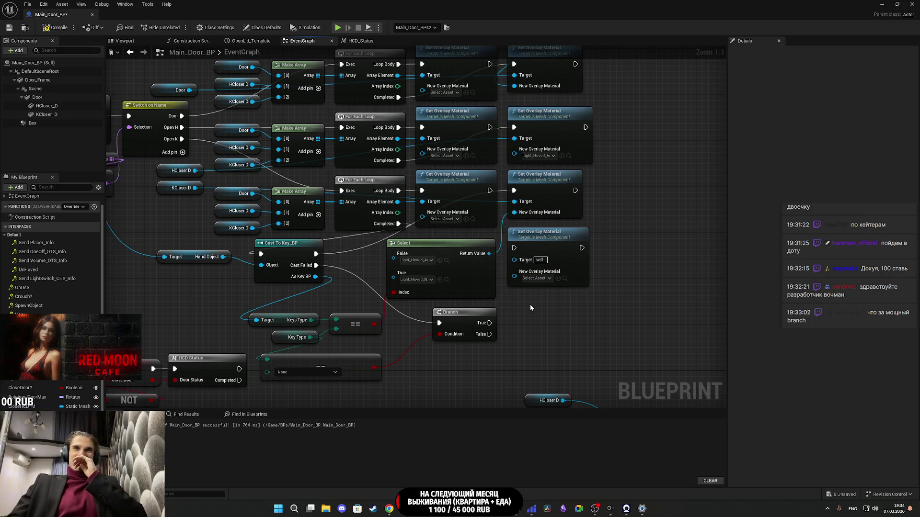
drag(531, 306, 559, 315)
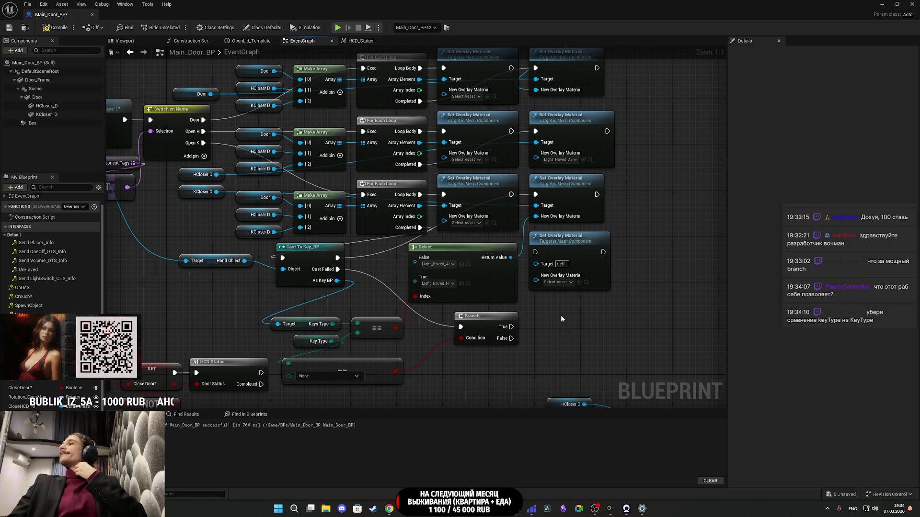
drag(561, 315, 546, 308)
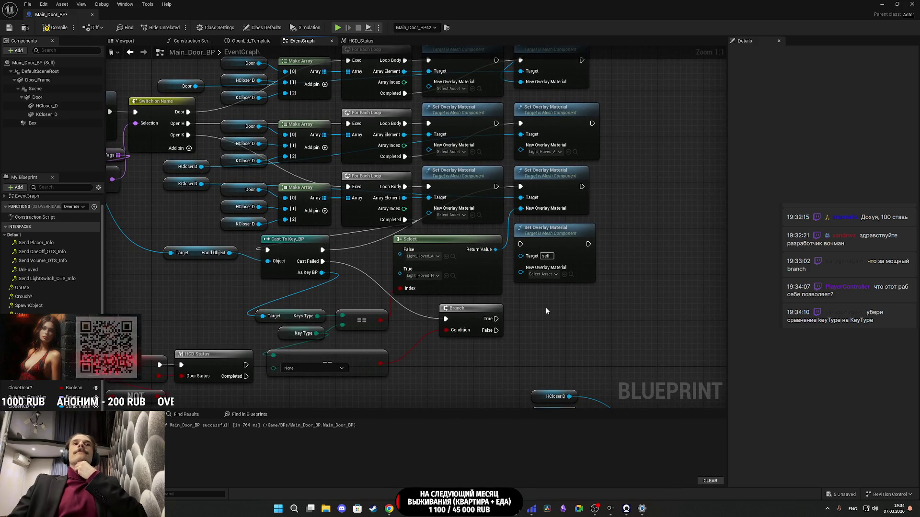
drag(546, 311, 629, 324)
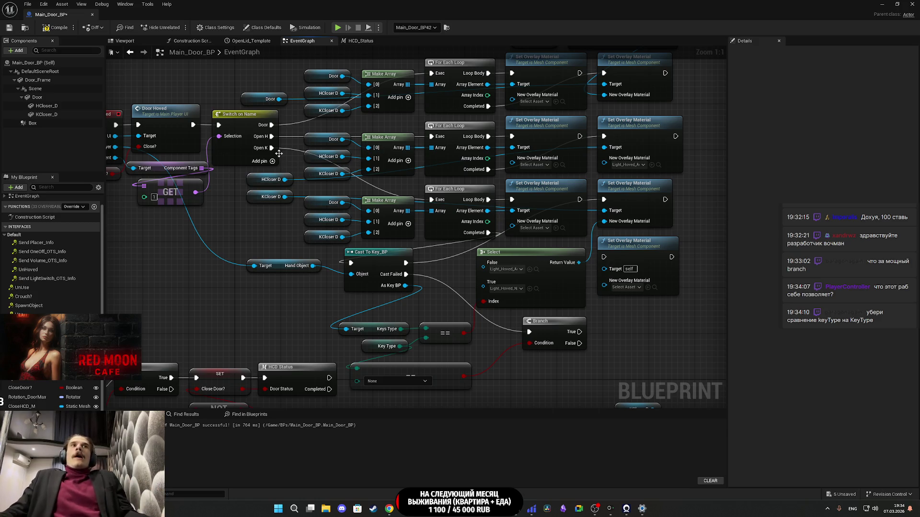
mouse_move(269, 138)
mouse_down()
mouse_move(281, 188)
mouse_move(476, 318)
mouse_move(529, 332)
mouse_move(544, 362)
mouse_up()
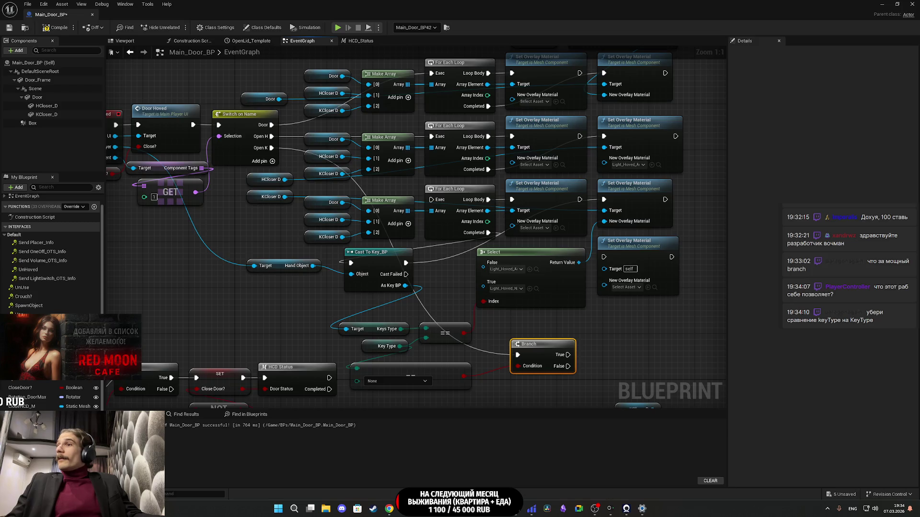
Step: Switch from Unreal Engine over to the Twitch dashboard window
key(alt+Tab)
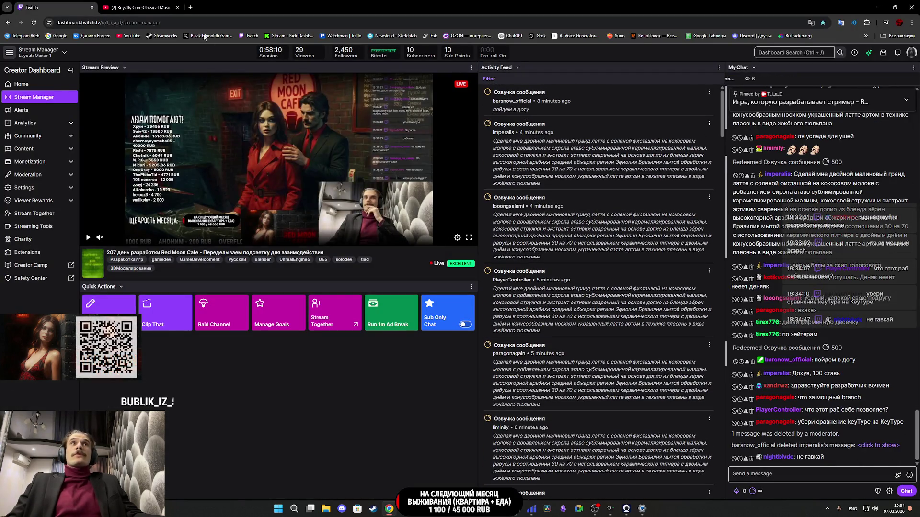
Step: Reload the classical music video in theater view, then return to Twitch and Unreal
click(169, 5)
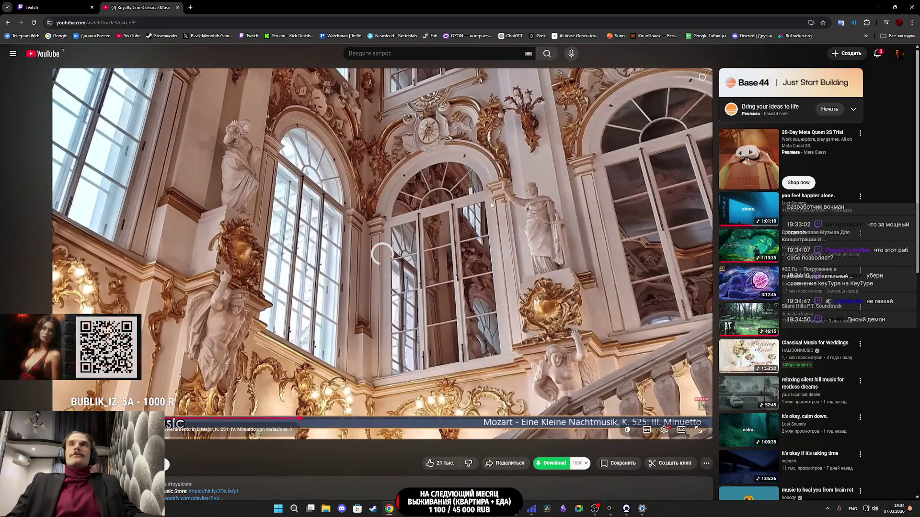
click(33, 22)
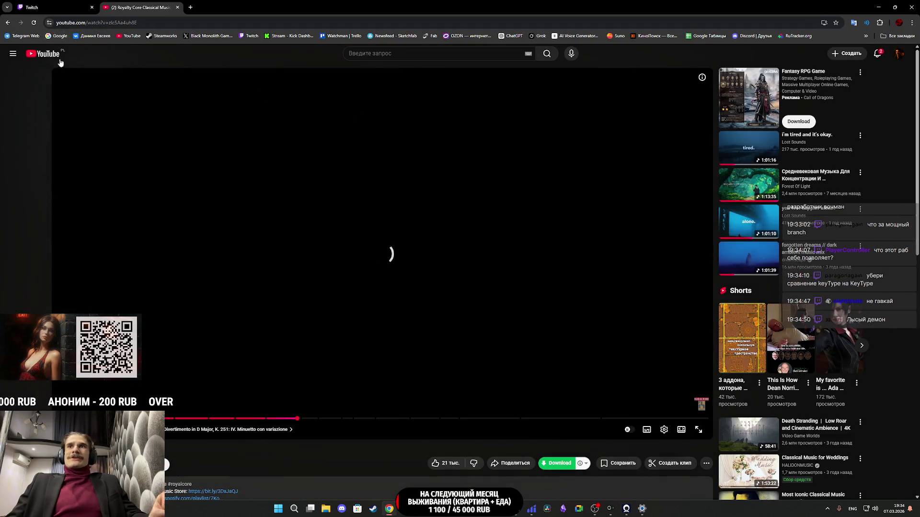
click(681, 429)
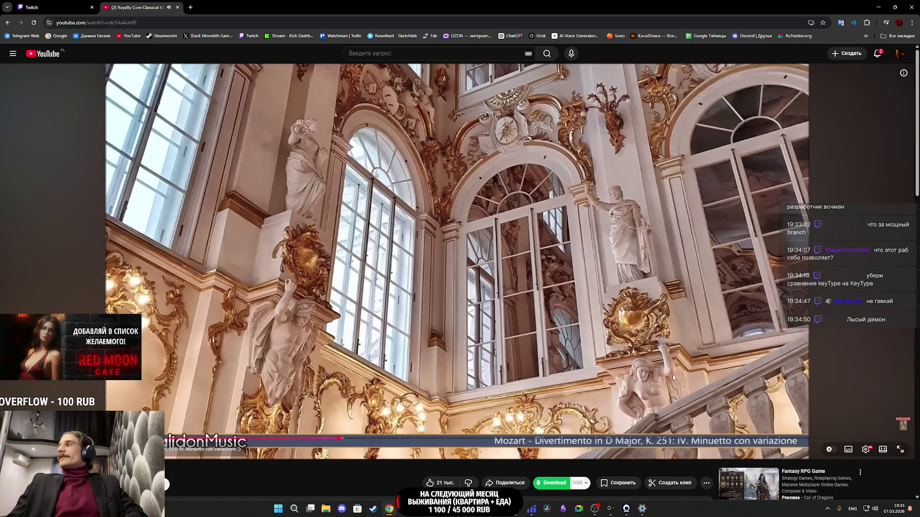
key(ctrl+Tab)
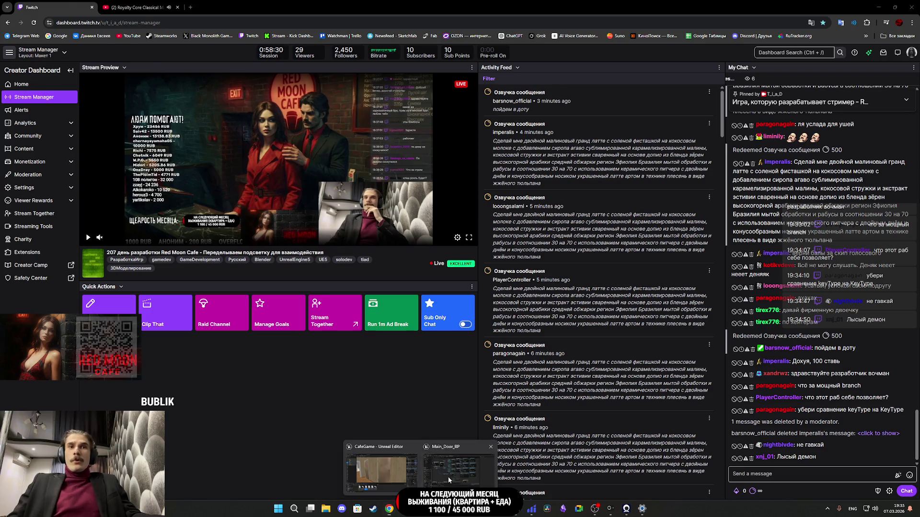
key(alt+Tab)
Step: Move the Branch, wiring Branch True to Cast To Key_BP and Open K to the third For Each Loop
mouse_move(593, 346)
mouse_down()
mouse_move(631, 368)
mouse_move(611, 336)
mouse_up()
drag(552, 355, 530, 345)
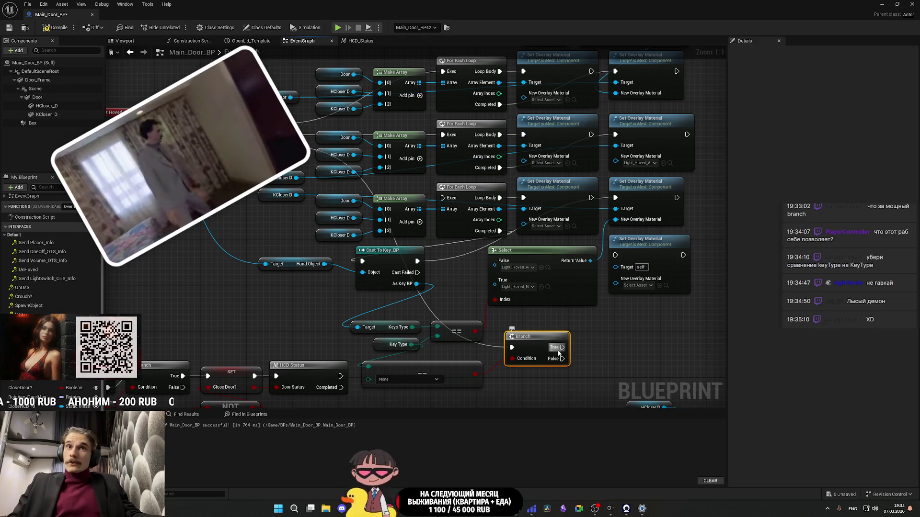
mouse_move(562, 347)
mouse_down()
mouse_move(345, 275)
mouse_move(360, 263)
mouse_move(360, 285)
mouse_move(306, 302)
mouse_move(378, 268)
mouse_move(470, 311)
mouse_move(649, 334)
mouse_move(620, 301)
mouse_up()
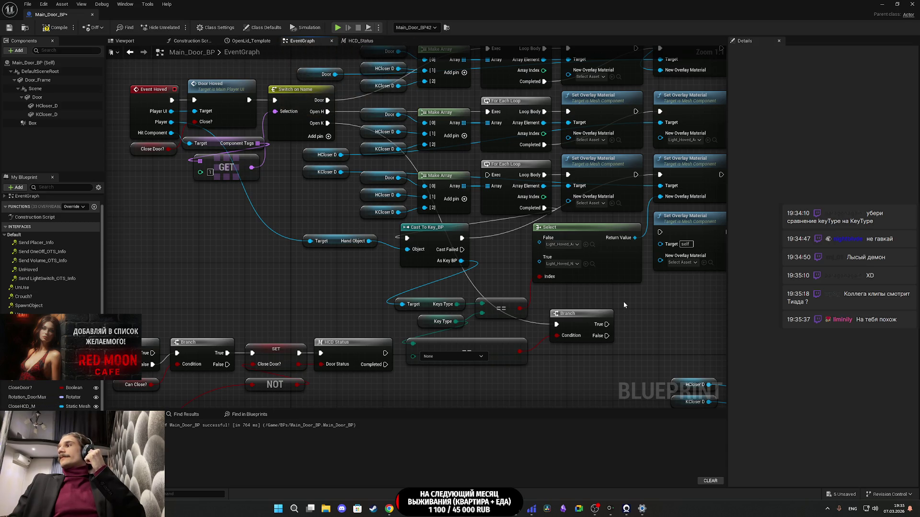
mouse_move(624, 305)
mouse_down()
mouse_move(680, 313)
mouse_move(578, 341)
mouse_up()
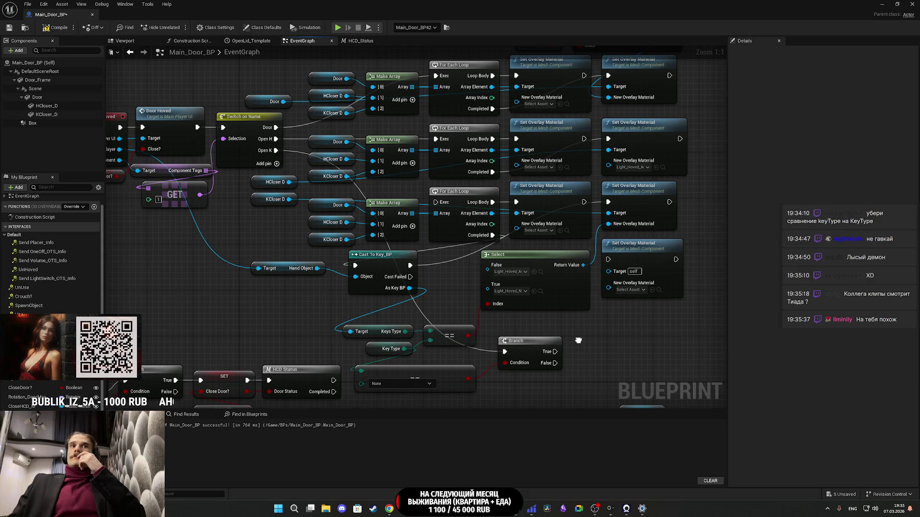
drag(578, 341, 614, 340)
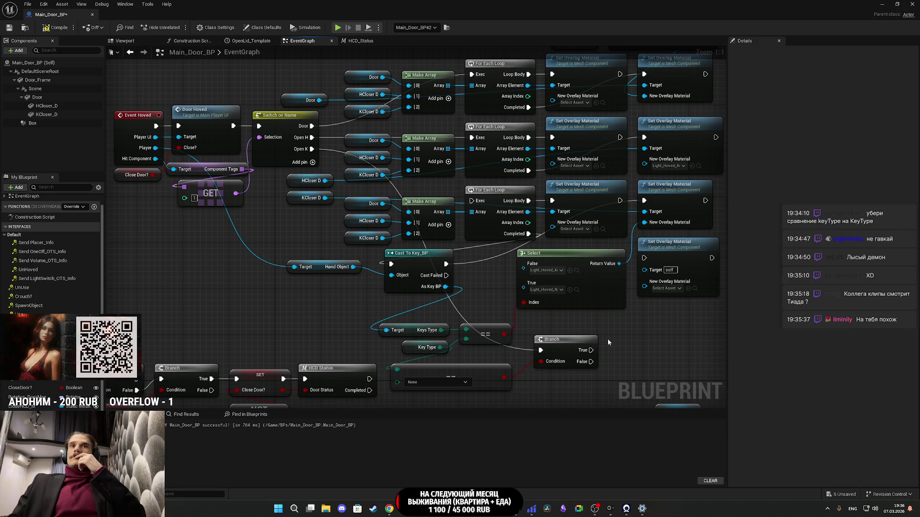
mouse_move(540, 350)
mouse_down()
mouse_move(421, 273)
mouse_move(446, 276)
mouse_up()
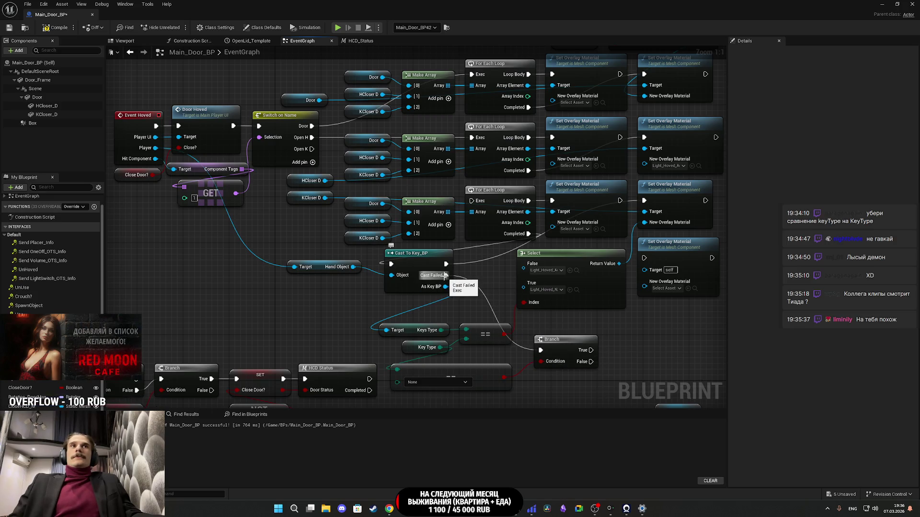
mouse_move(312, 149)
mouse_down()
mouse_move(474, 266)
mouse_move(471, 201)
mouse_up()
Step: Connect Cast To Key_BP's Cast Failed output to the Branch's execution input
drag(587, 325, 485, 325)
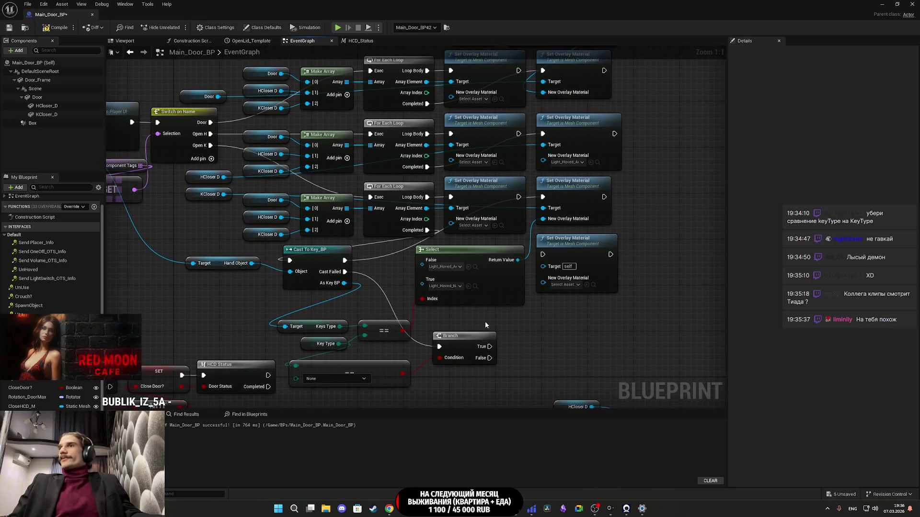
mouse_move(539, 336)
mouse_down()
mouse_move(622, 346)
mouse_move(617, 338)
mouse_up()
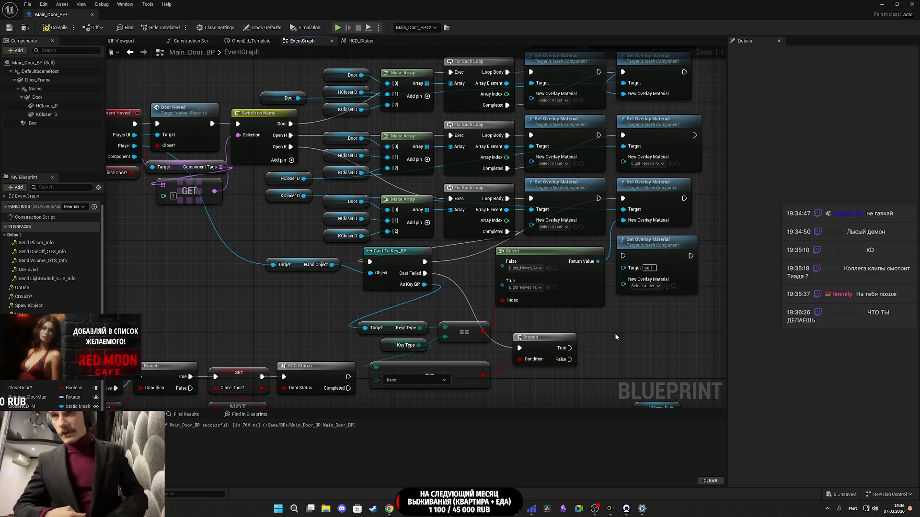
drag(623, 337, 586, 283)
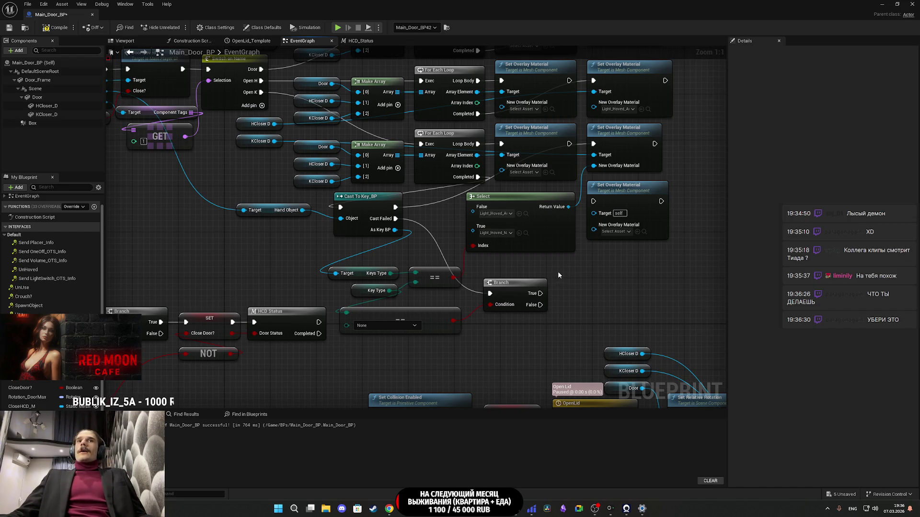
mouse_move(561, 269)
mouse_down()
mouse_move(567, 331)
mouse_move(546, 290)
mouse_move(553, 305)
mouse_move(522, 325)
mouse_move(378, 248)
mouse_up()
click(467, 294)
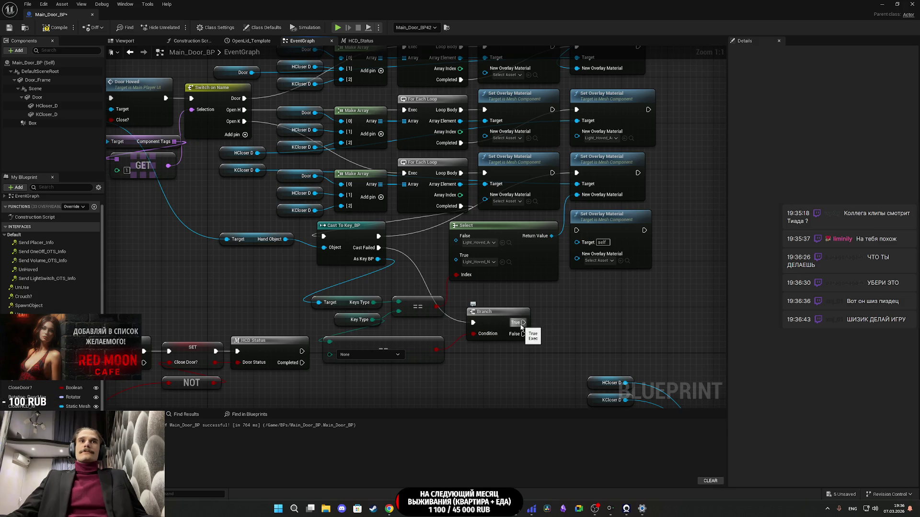
Step: Wire Branch True to the bottom Set Overlay Material node and connect KCloser D to its Target
mouse_move(522, 323)
mouse_down()
mouse_move(579, 249)
mouse_move(577, 235)
mouse_up()
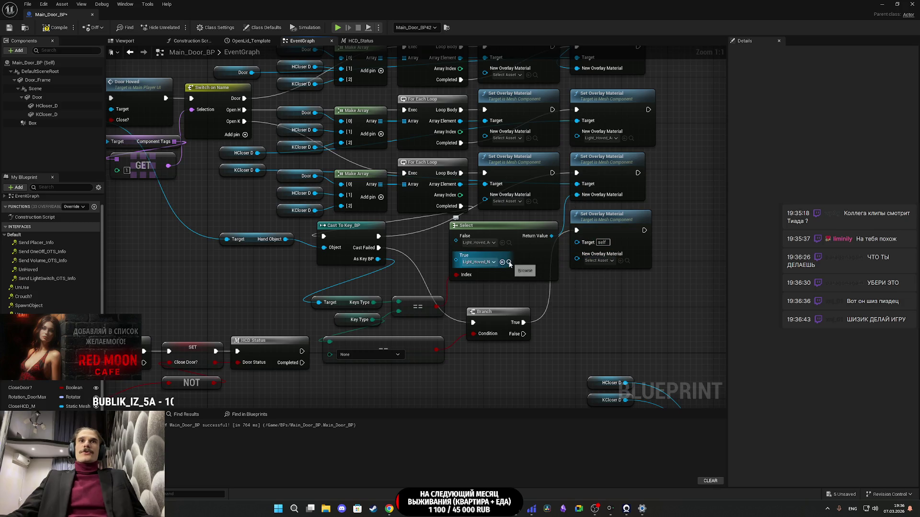
drag(398, 213, 413, 240)
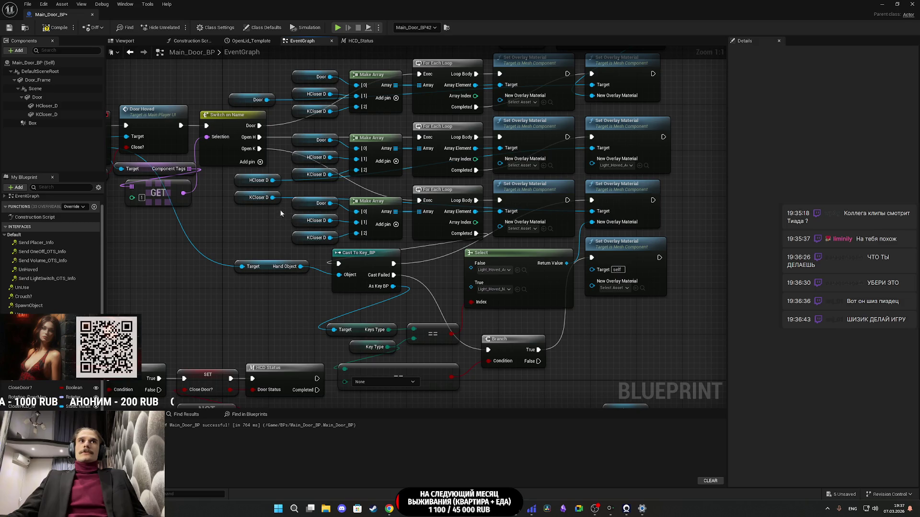
mouse_move(272, 197)
mouse_down()
mouse_move(496, 260)
mouse_move(603, 271)
mouse_up()
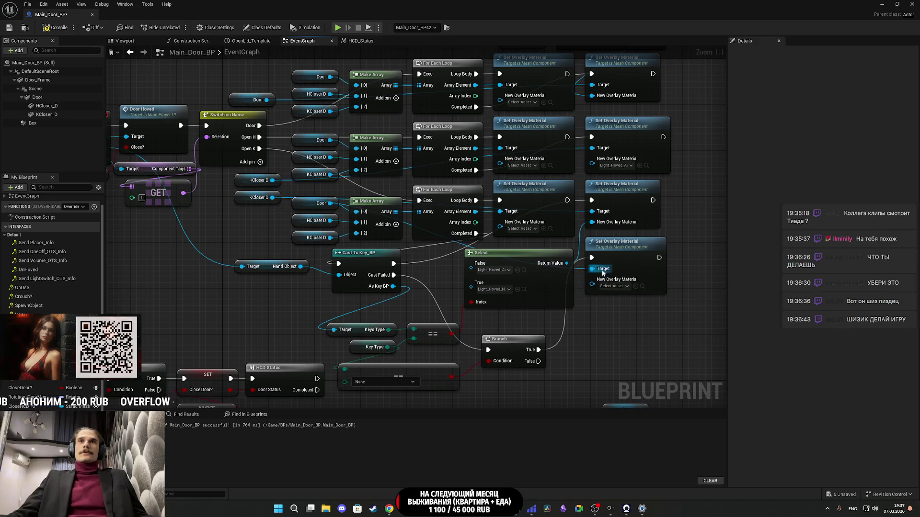
drag(636, 346, 602, 344)
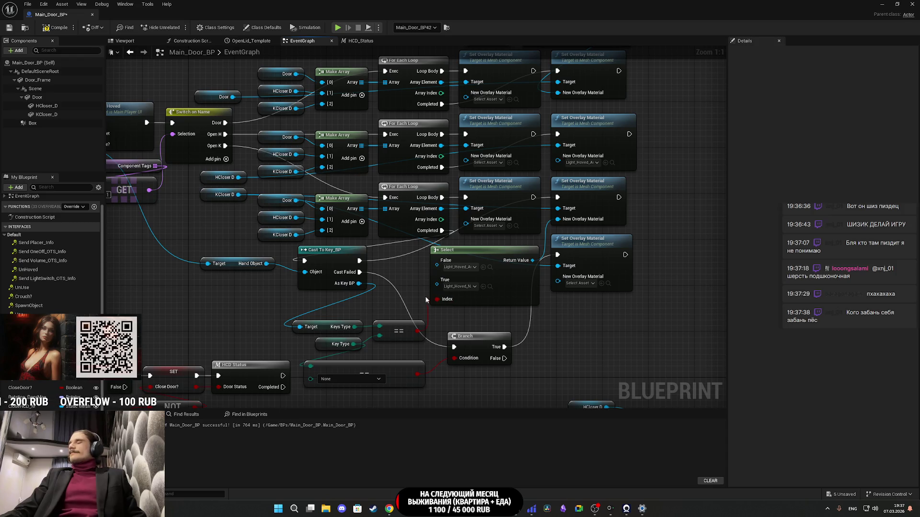
Step: Assign the hovered-light material as New Overlay Material and move the Branch node up-left
mouse_move(547, 334)
mouse_down()
mouse_move(482, 344)
mouse_move(527, 351)
mouse_up()
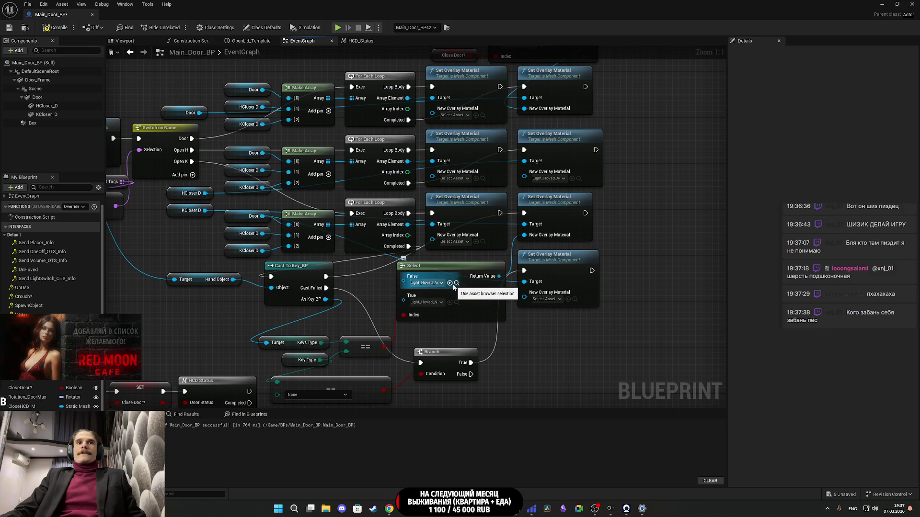
click(567, 299)
mouse_move(581, 326)
mouse_down()
mouse_move(657, 312)
mouse_move(617, 330)
mouse_up()
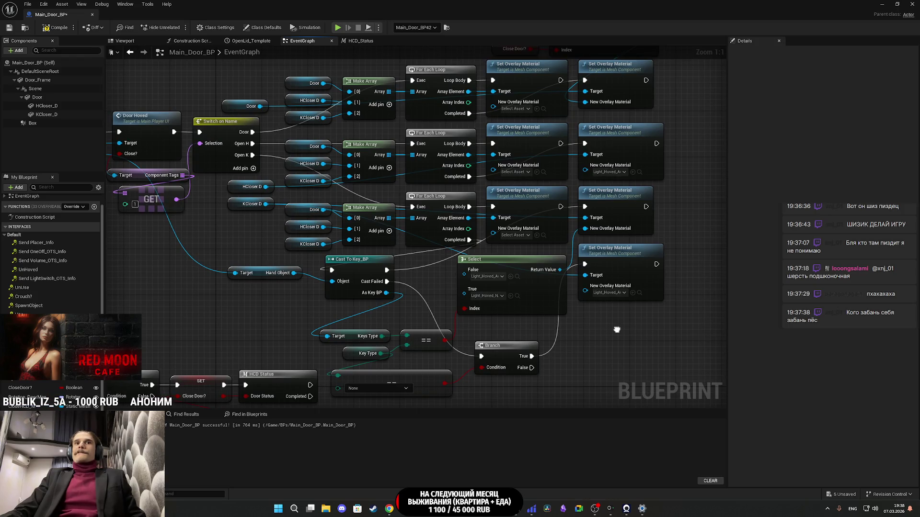
drag(498, 353, 486, 331)
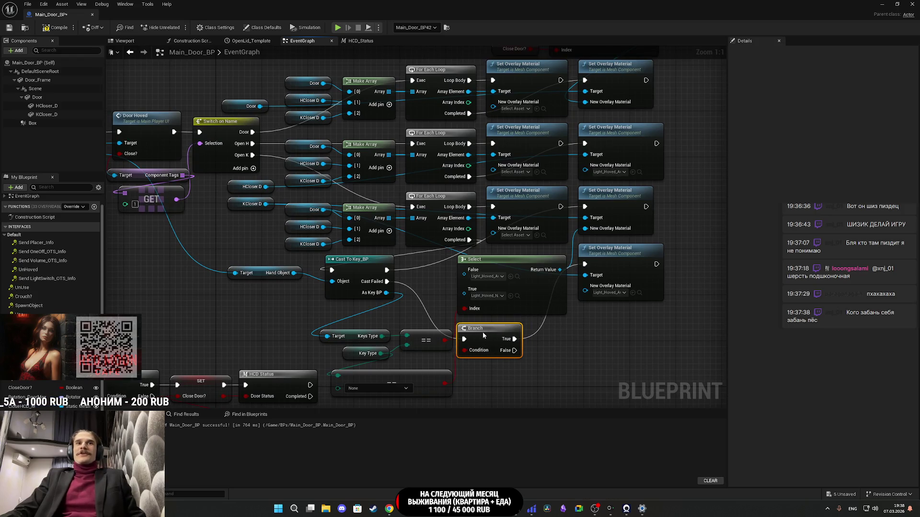
click(599, 363)
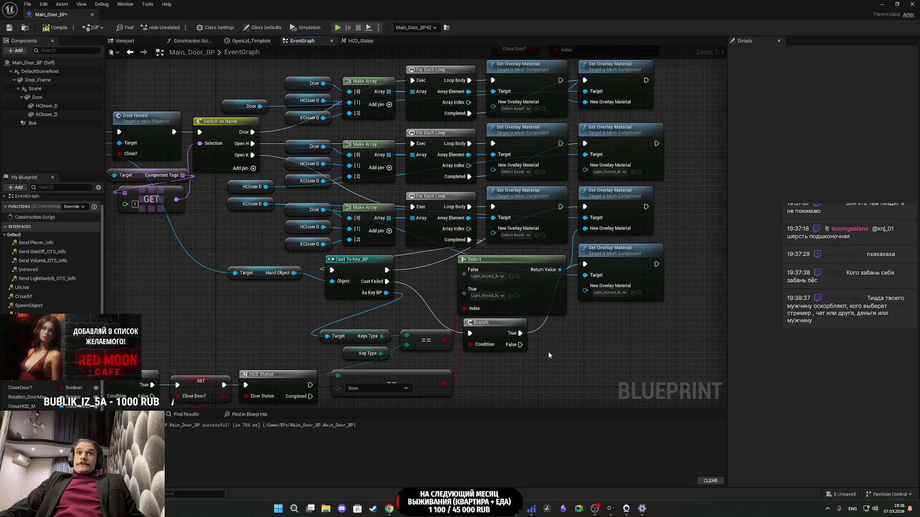
click(618, 269)
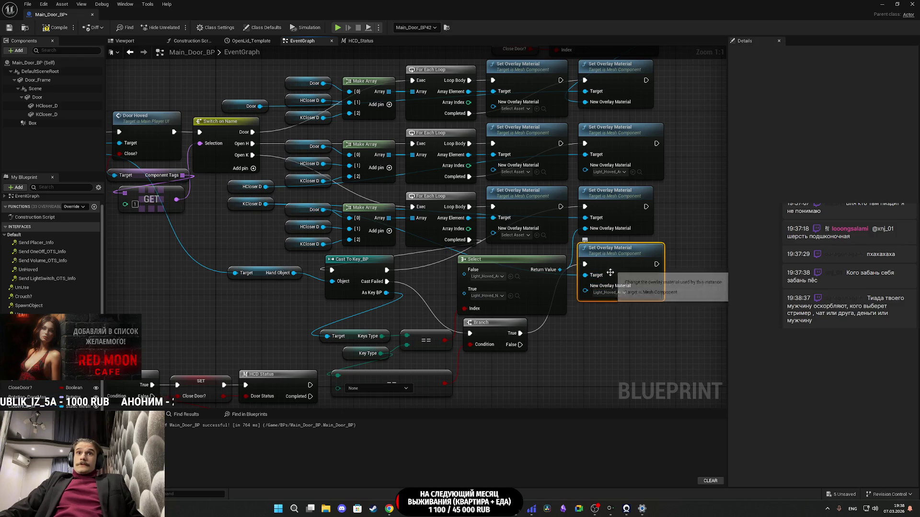
Step: Copy the overlay node, wire KCloser D to Target and Branch False to exec, using Light_Hoved_NA
click(589, 319)
key(ctrl+v)
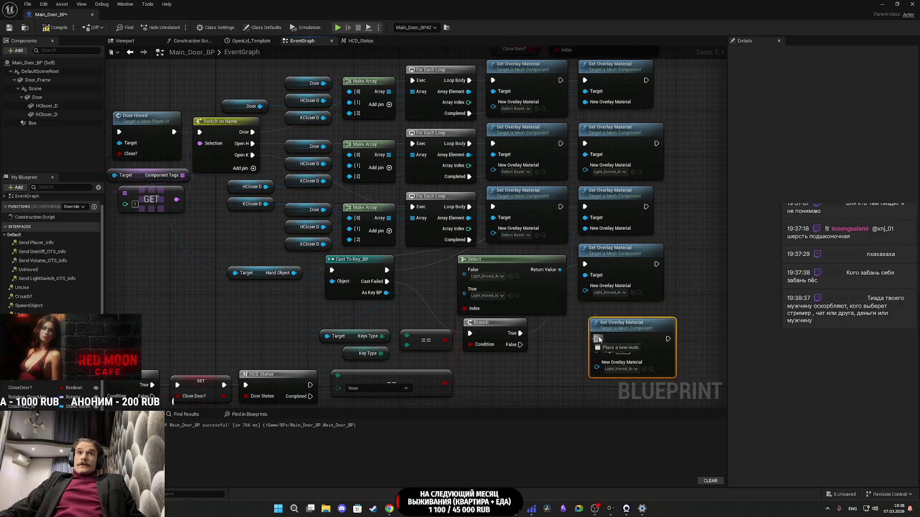
mouse_move(596, 336)
mouse_down()
mouse_move(273, 234)
mouse_move(263, 208)
mouse_up()
click(572, 345)
drag(625, 347, 613, 335)
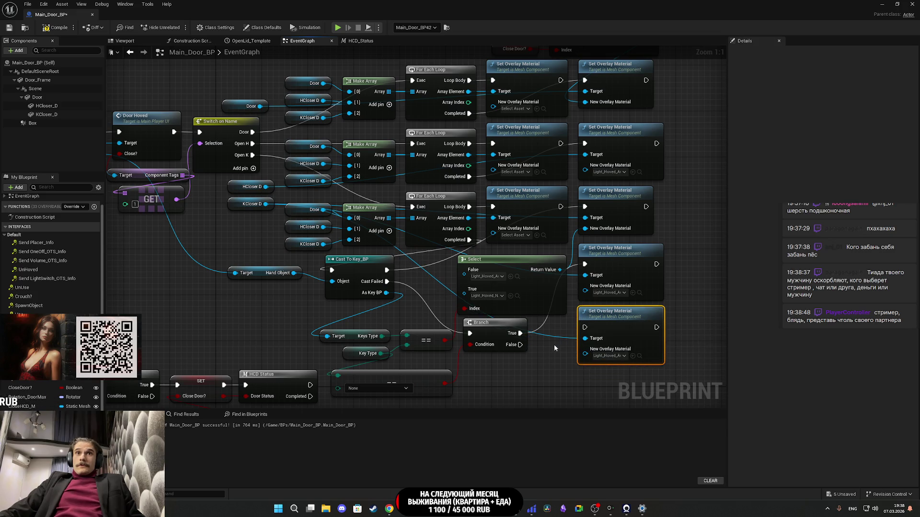
drag(521, 345, 585, 327)
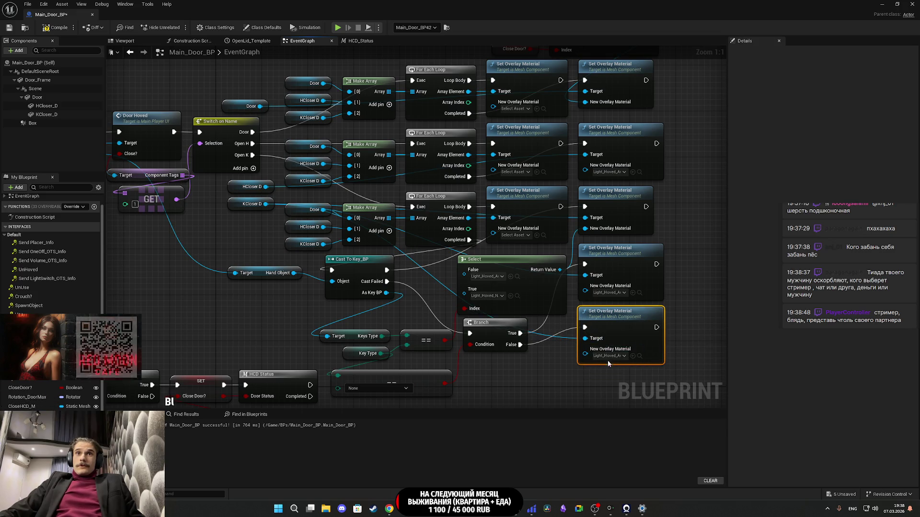
click(632, 356)
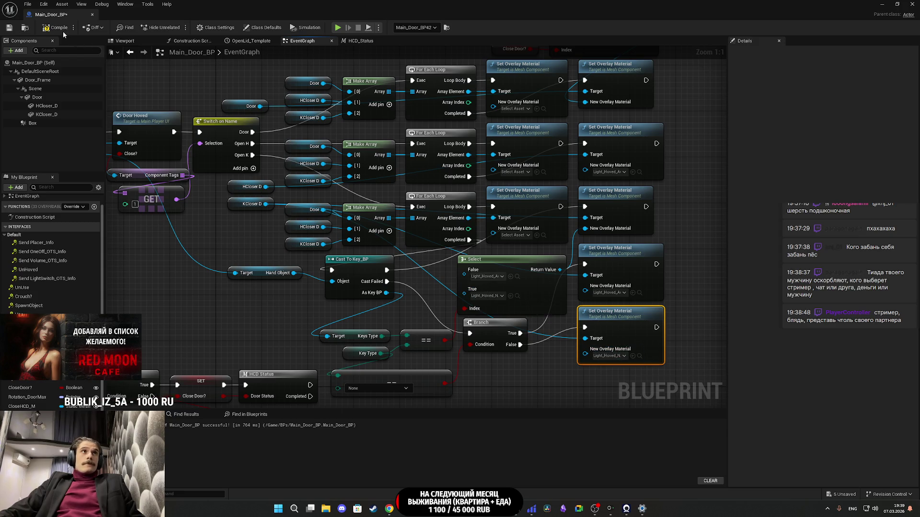
Step: Save Main_Door_BP and minimize the Blueprint editor to return to the level
click(10, 28)
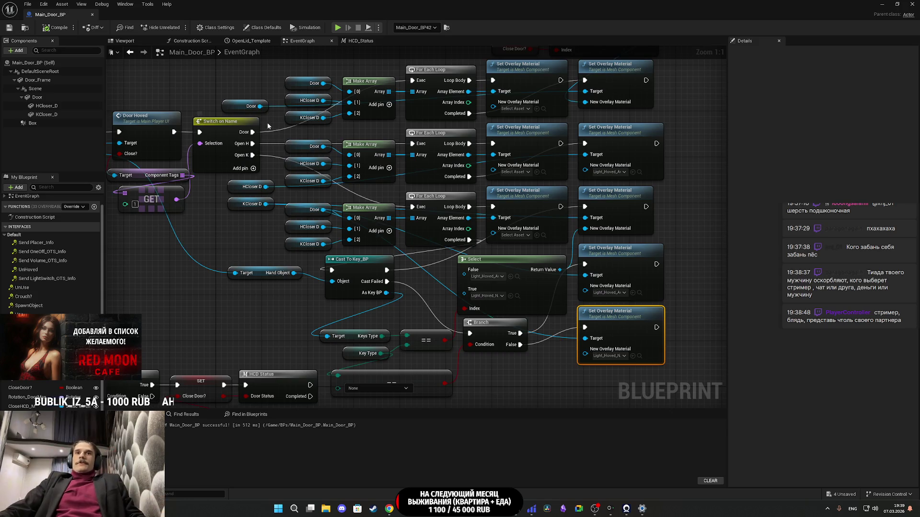
click(883, 4)
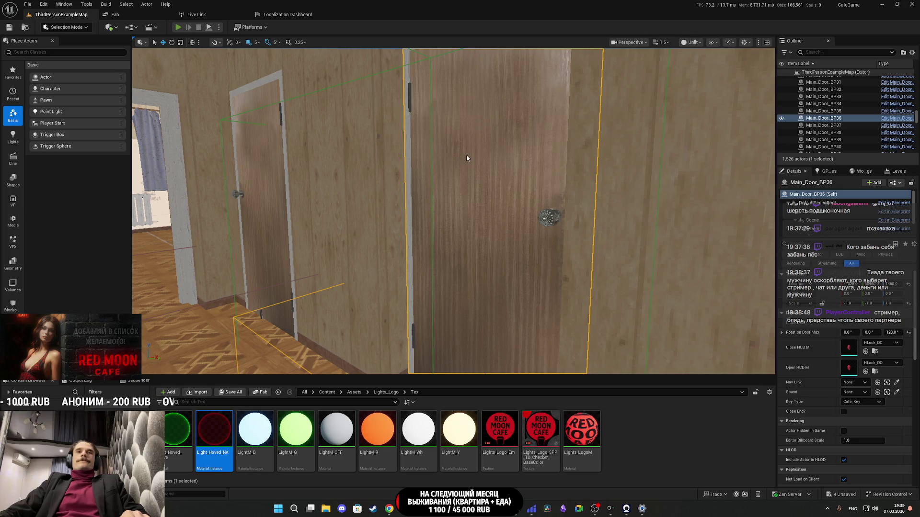
Step: Play the level, highlight the cafe door, turn on the room light and open the closet
key(alt+p)
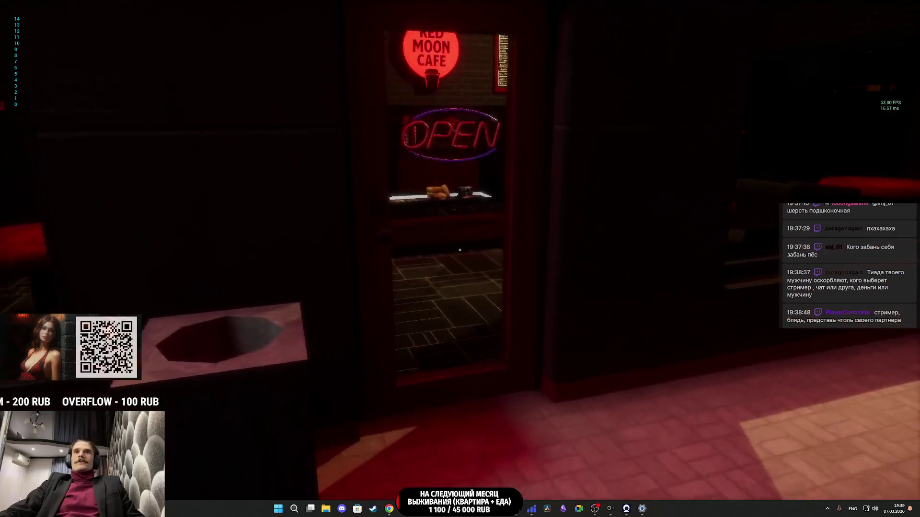
key(w)
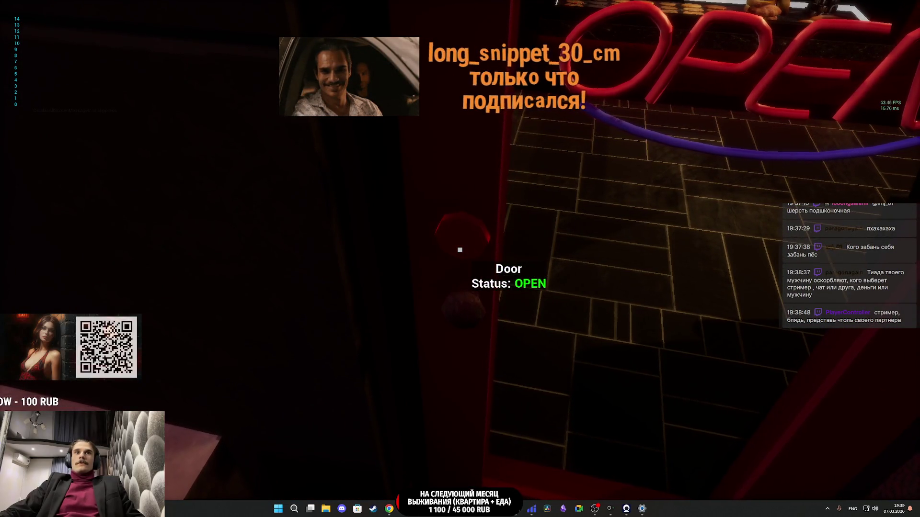
key(e)
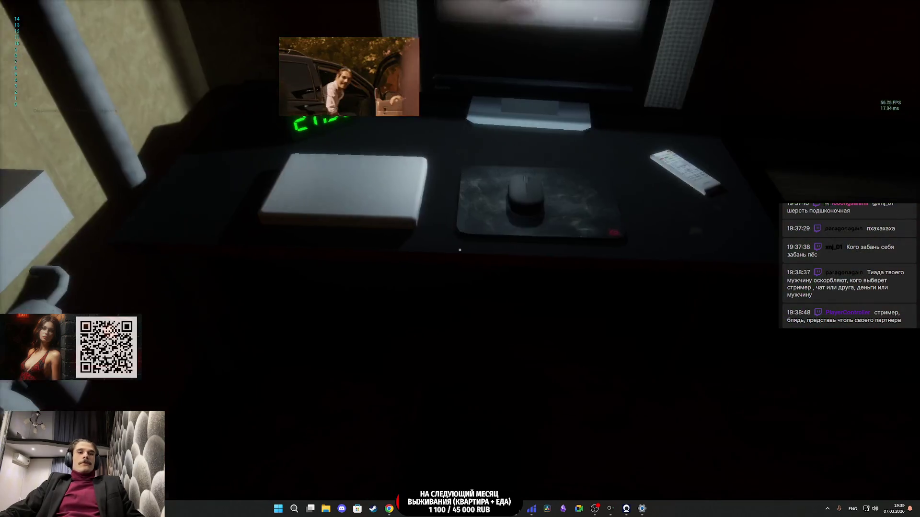
key(w)
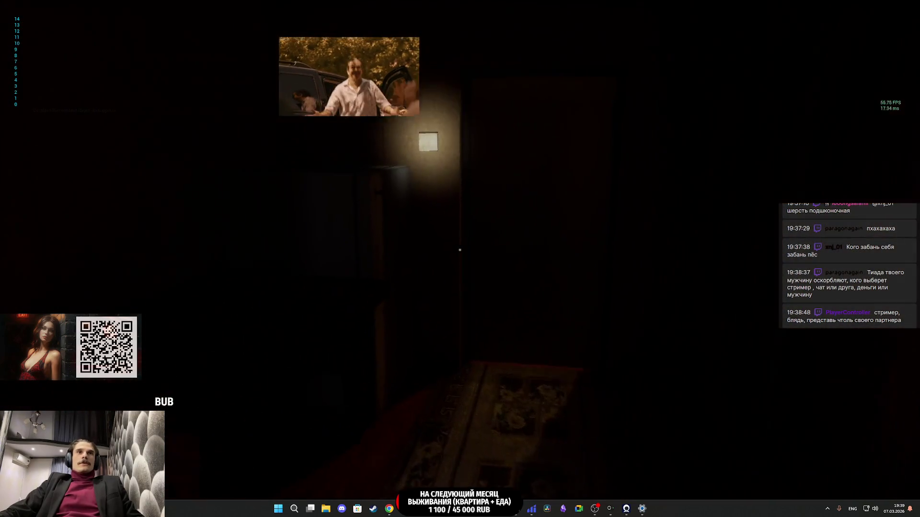
key(e)
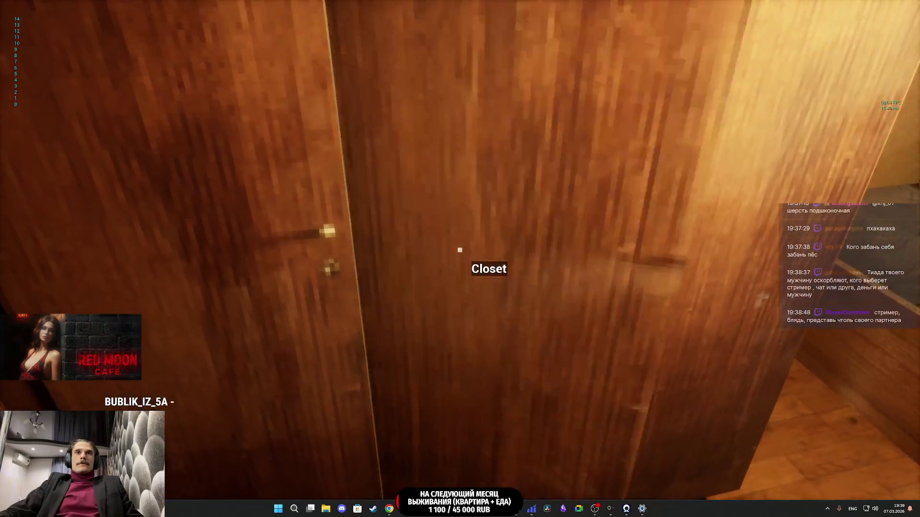
key(e)
key(e)
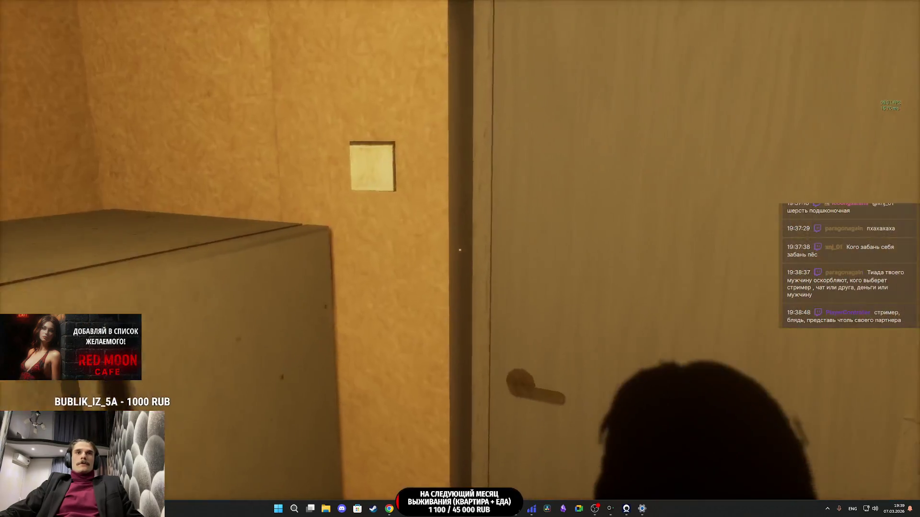
Step: Walk through the hallways, open the end door and check the brown door's prompt
key(w)
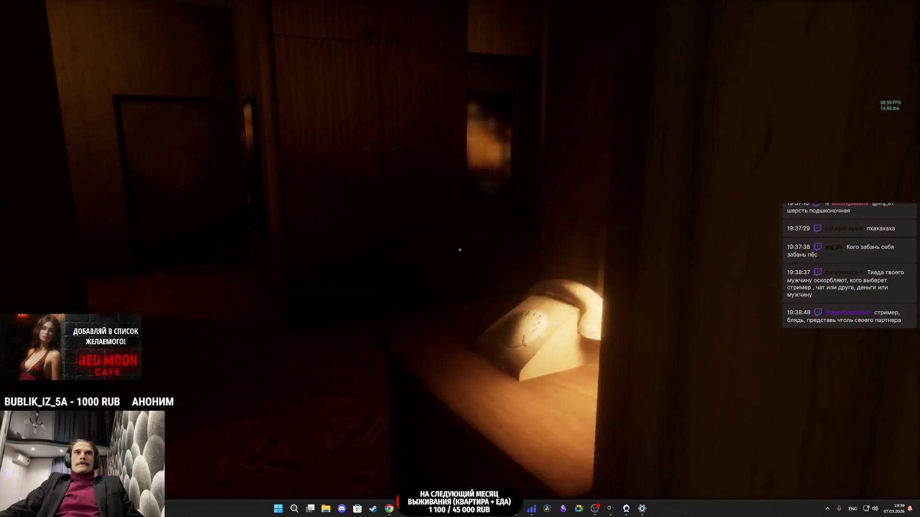
key(w)
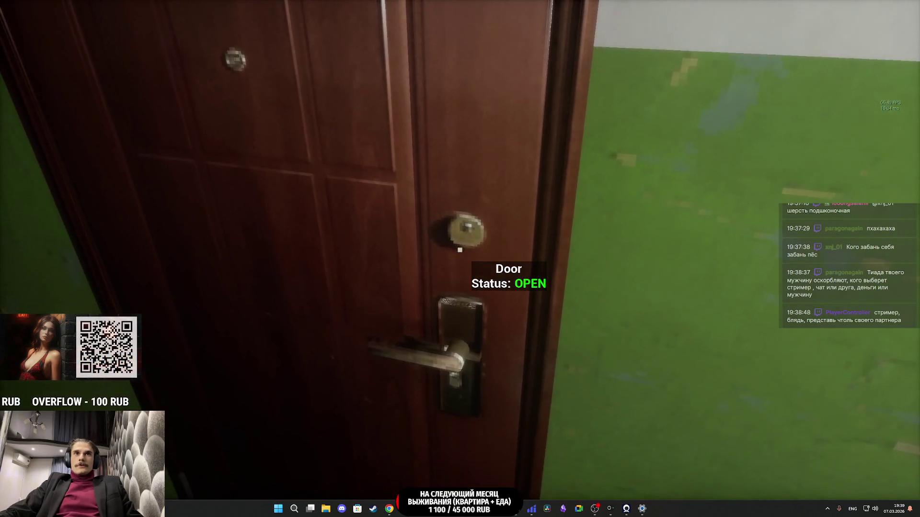
key(w)
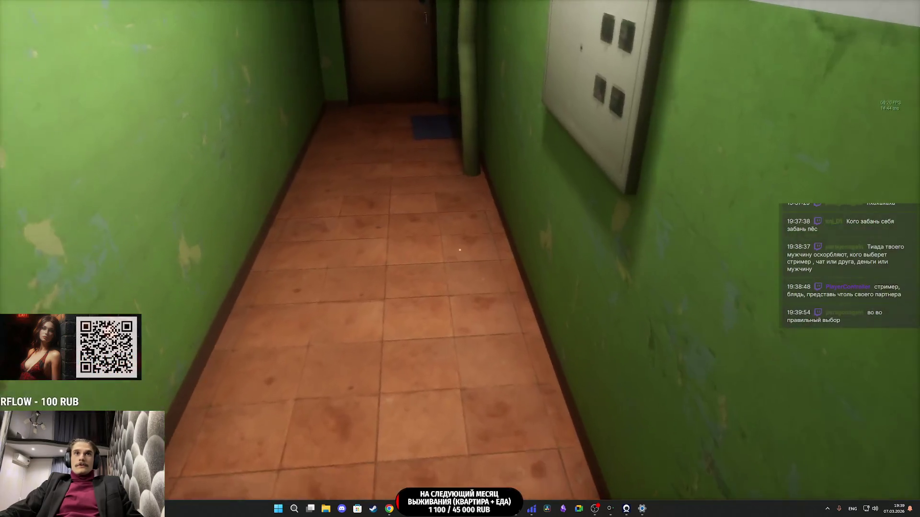
key(e)
key(e)
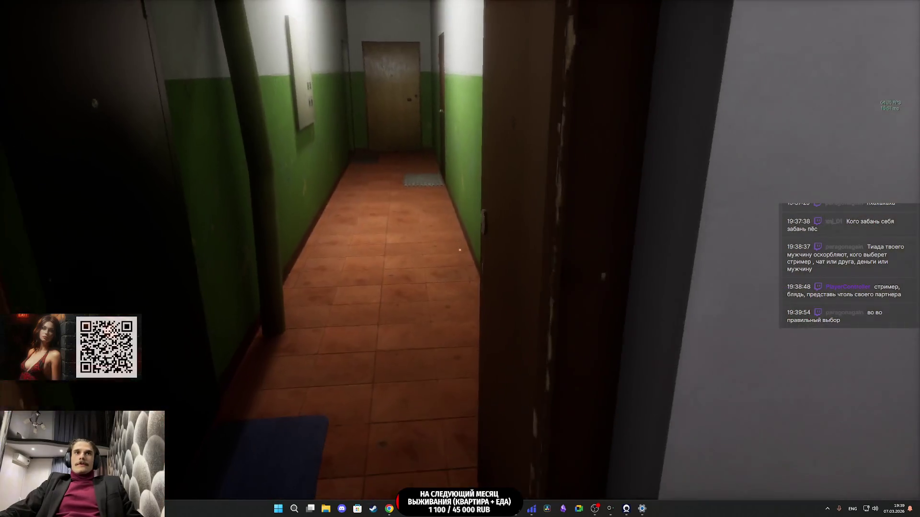
key(w)
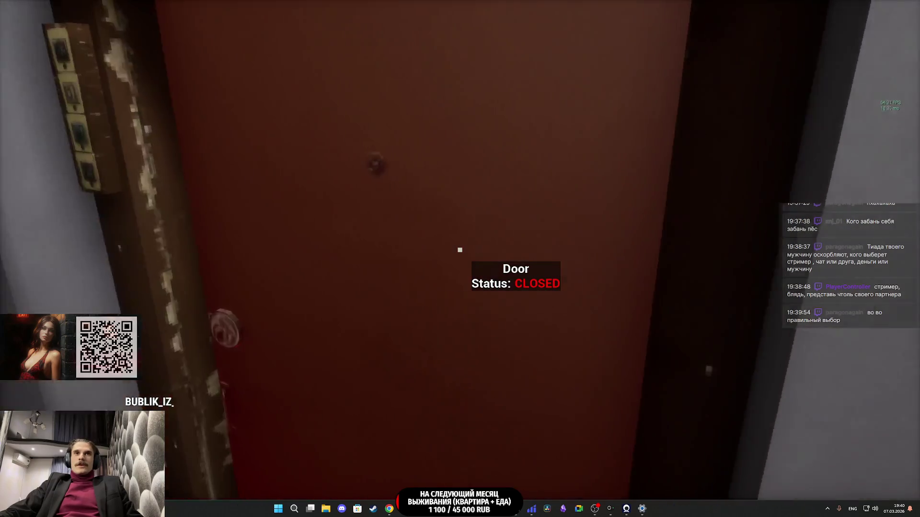
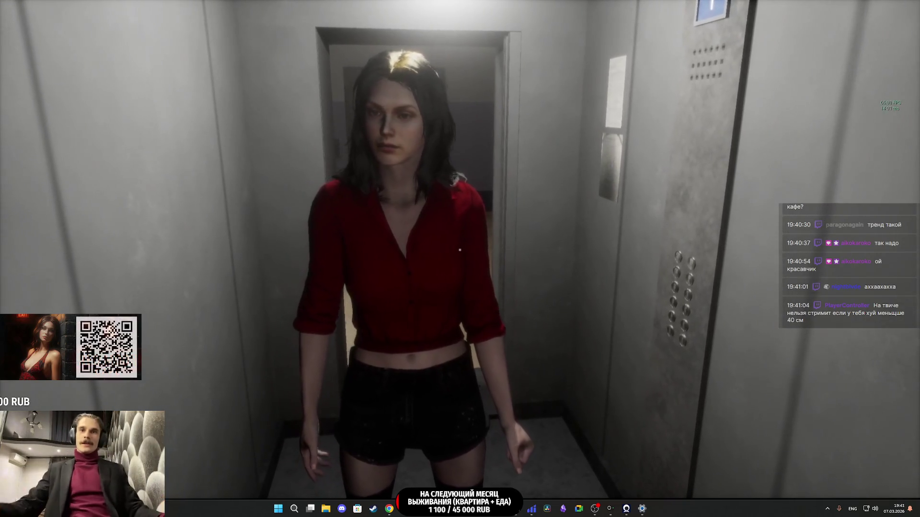
Step: Walk the character out of the elevator and down the corridor to the exit door
key(w)
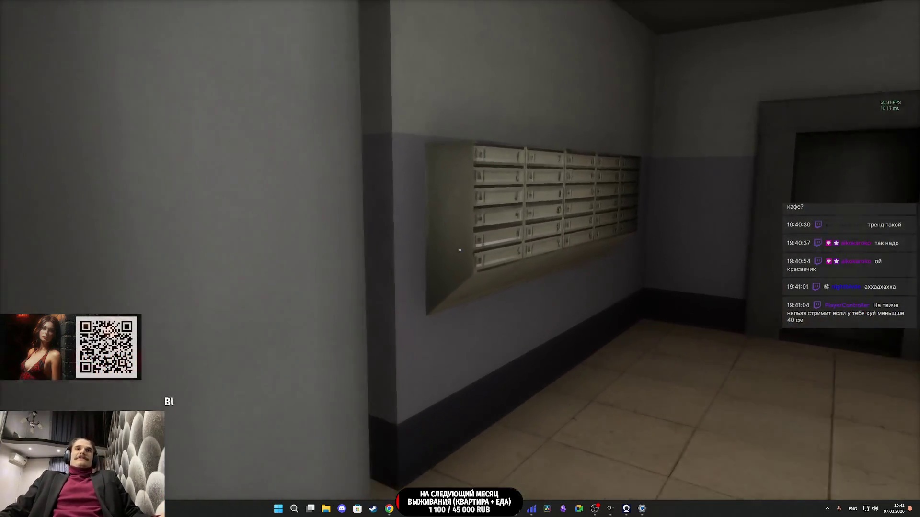
key(w)
click(460, 250)
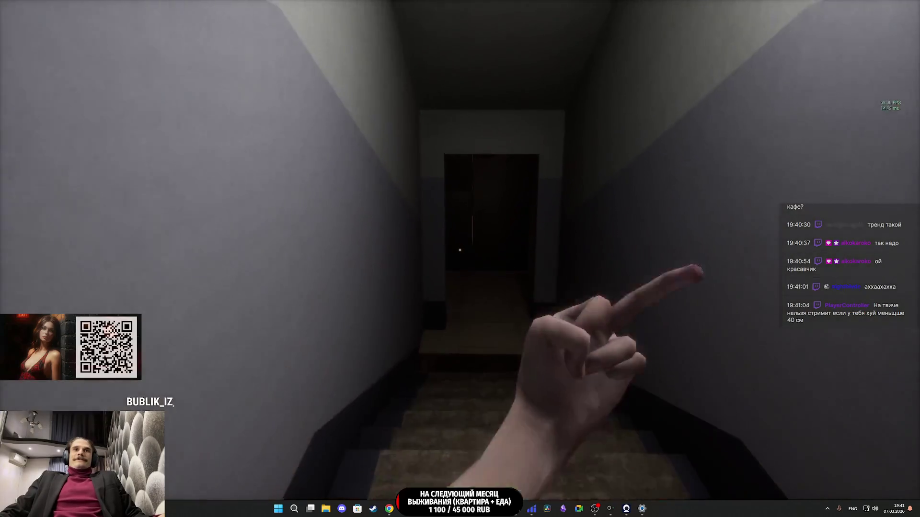
key(w)
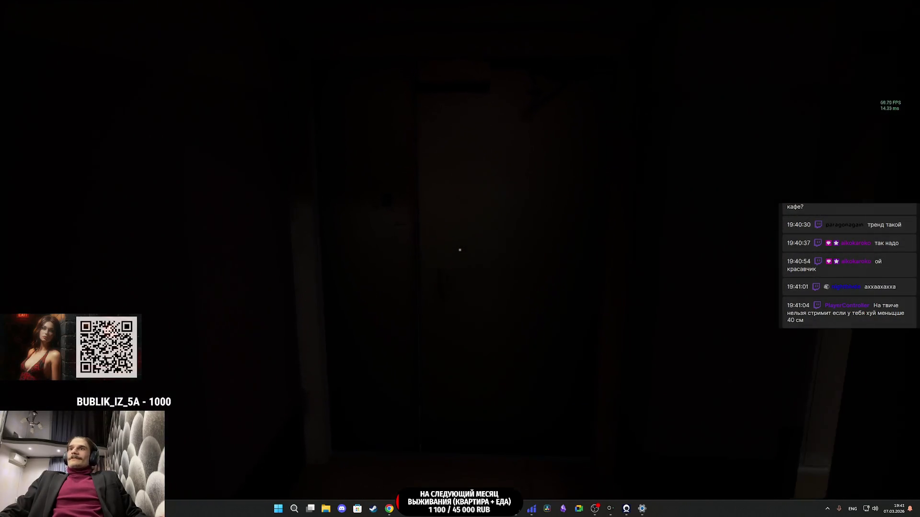
Step: Open the building door, close it behind, and walk up to the cafe door
key(e)
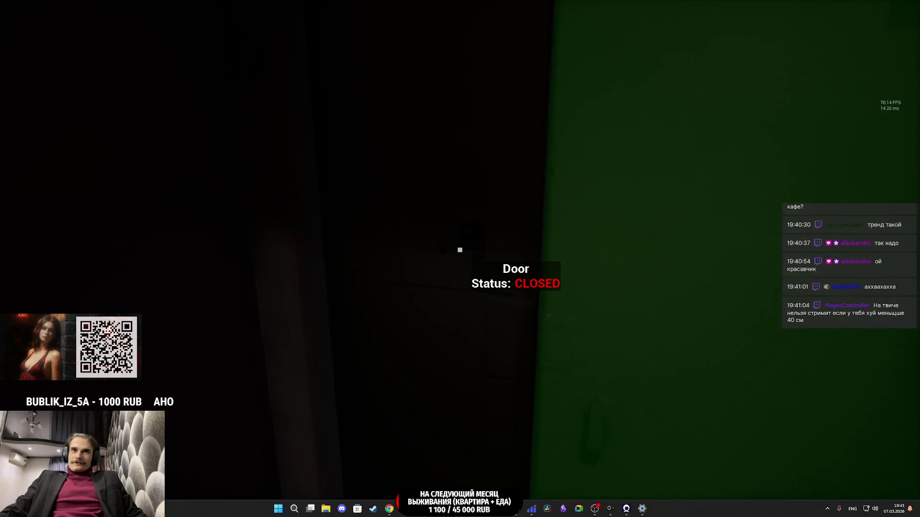
key(e)
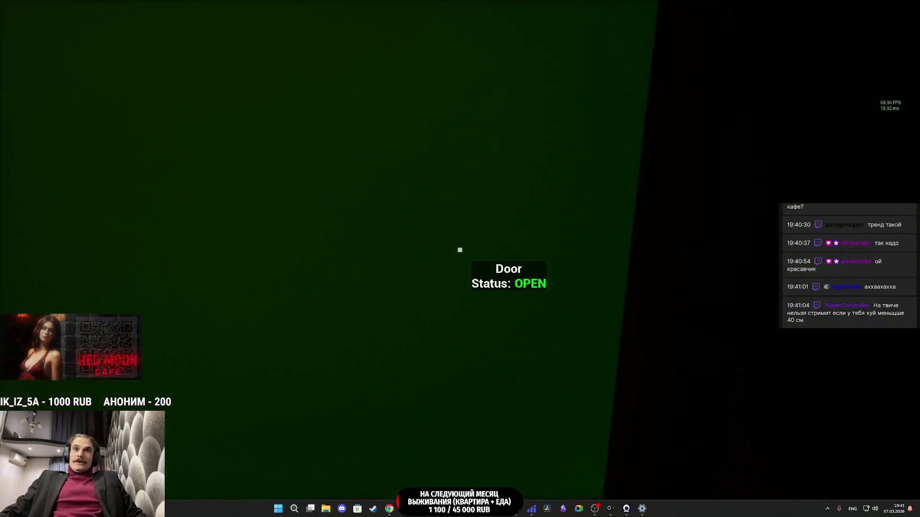
key(e)
key(e)
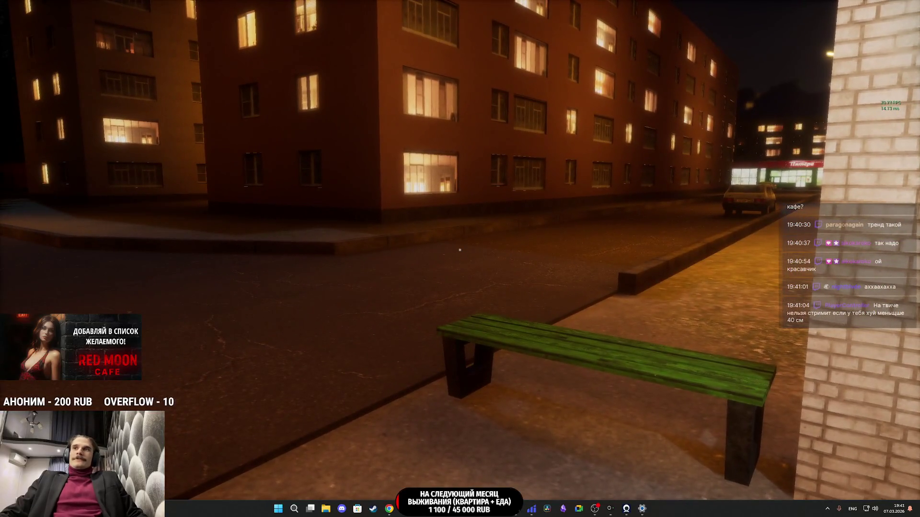
key(w)
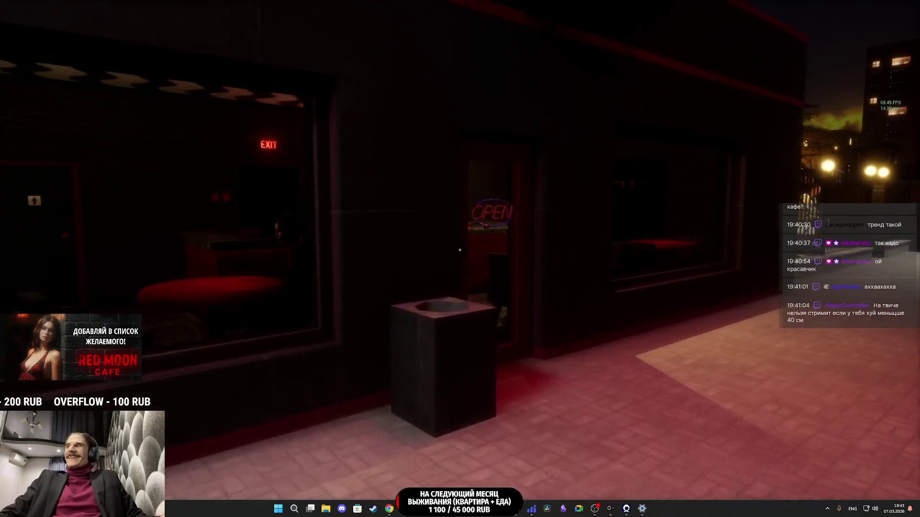
key(w)
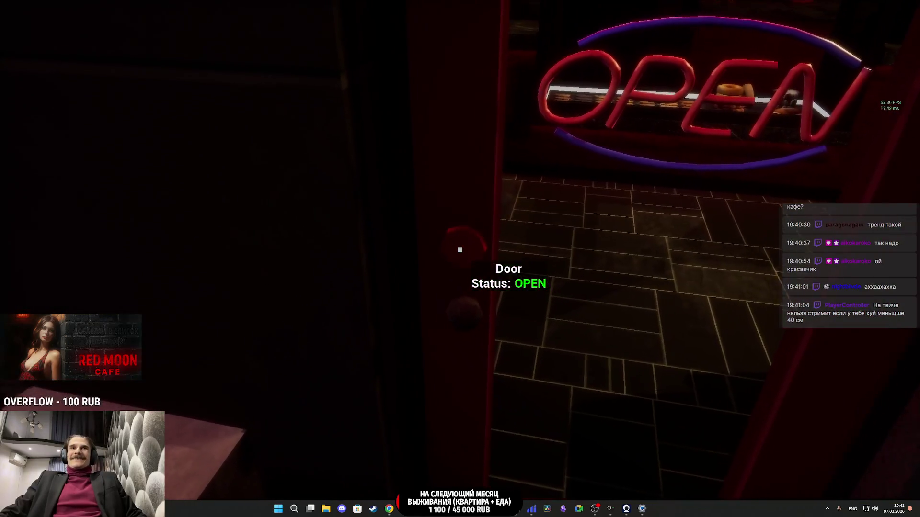
key(Tab)
Step: Equip the Cafe Keys and toggle the cafe door's lock until it is locked
click(439, 413)
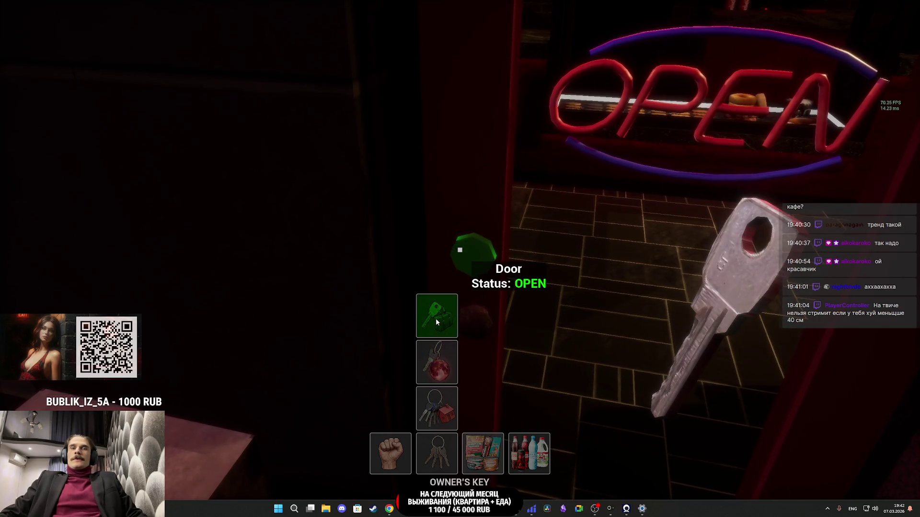
click(440, 350)
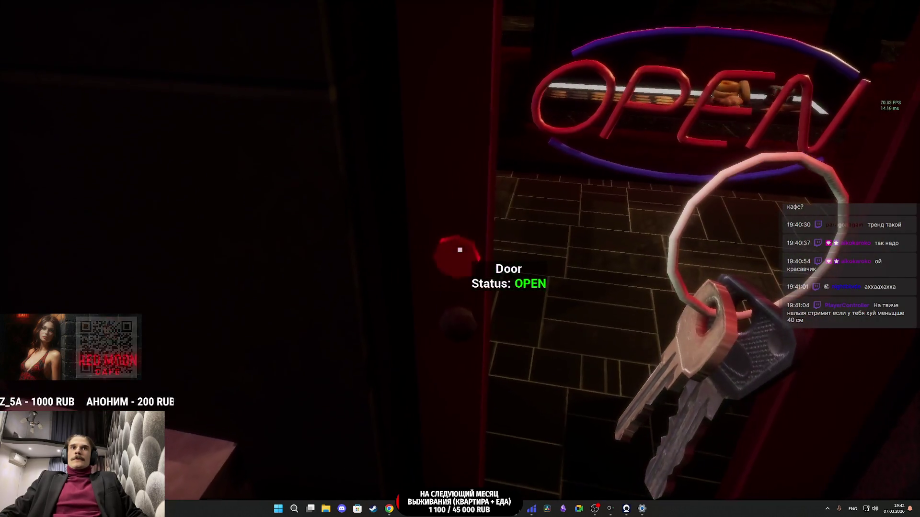
click(459, 250)
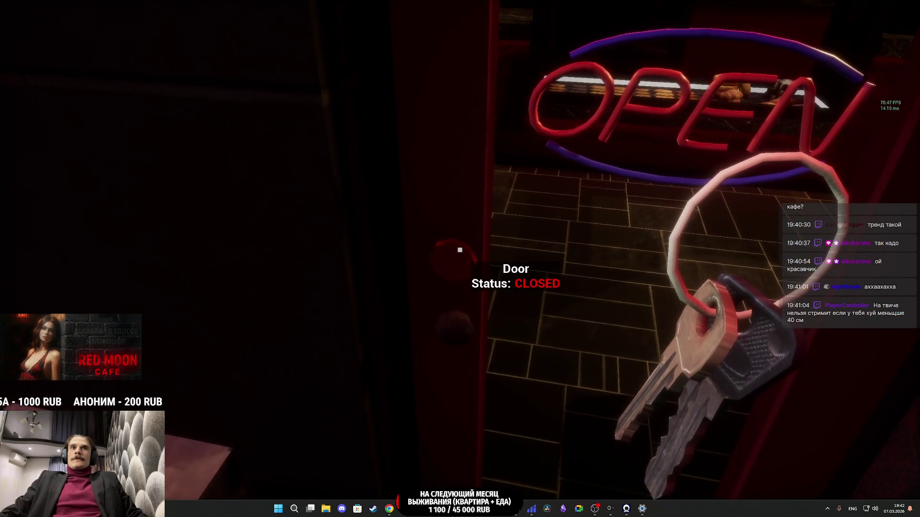
click(460, 250)
click(459, 250)
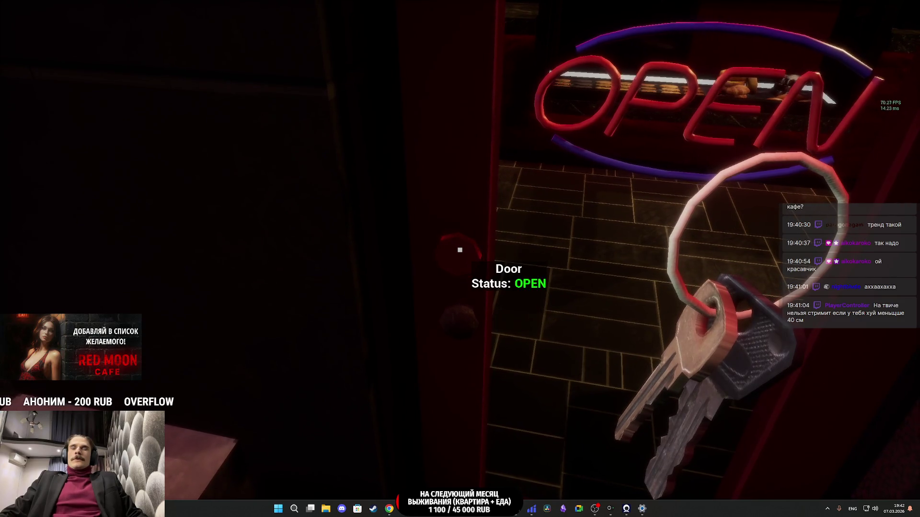
Step: Swap to the chips, re-equip the Cafe Keys, then stop the playtest
key(Tab)
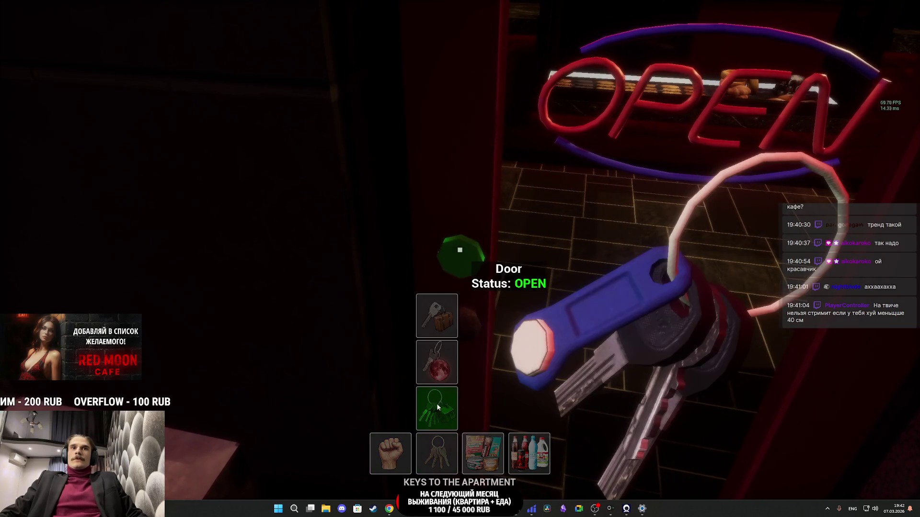
mouse_move(484, 461)
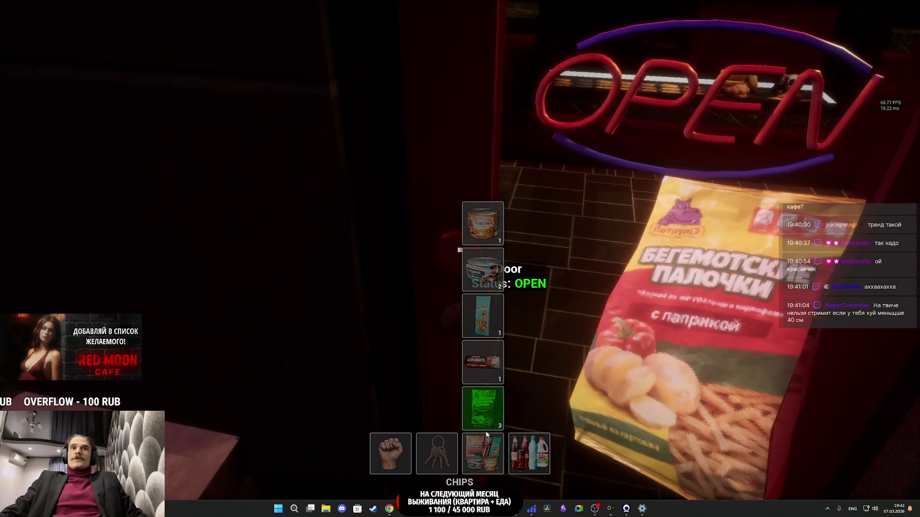
click(487, 407)
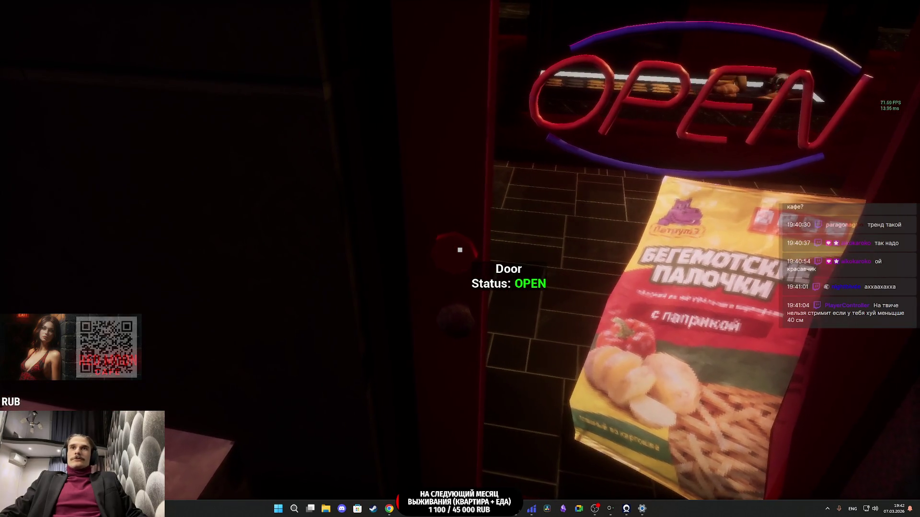
key(Tab)
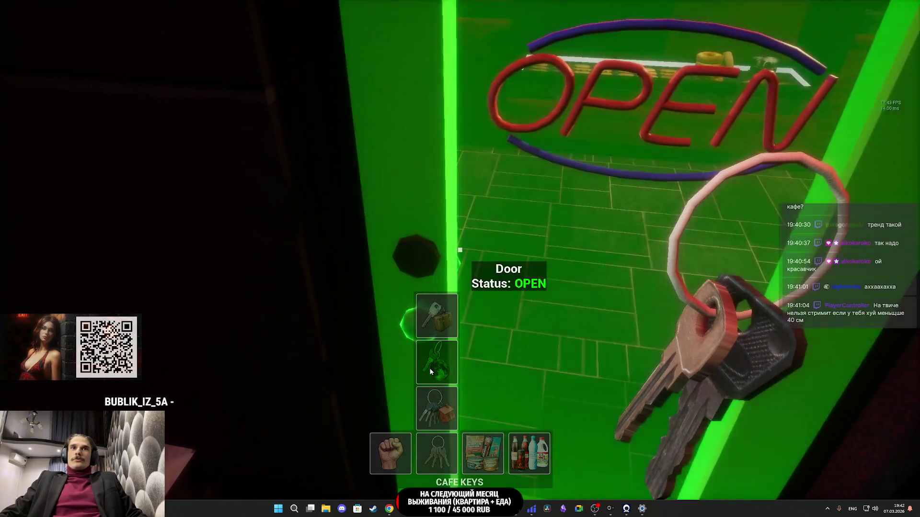
click(429, 368)
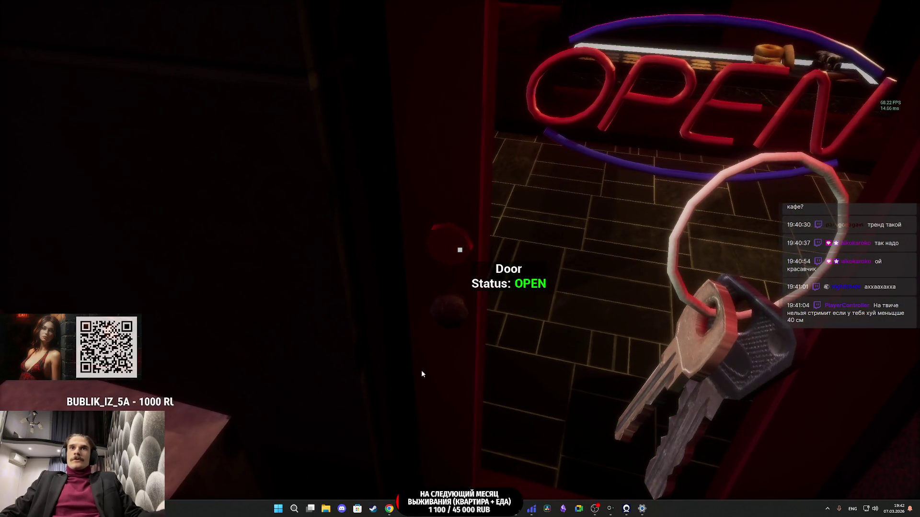
key(semicolon)
key(Escape)
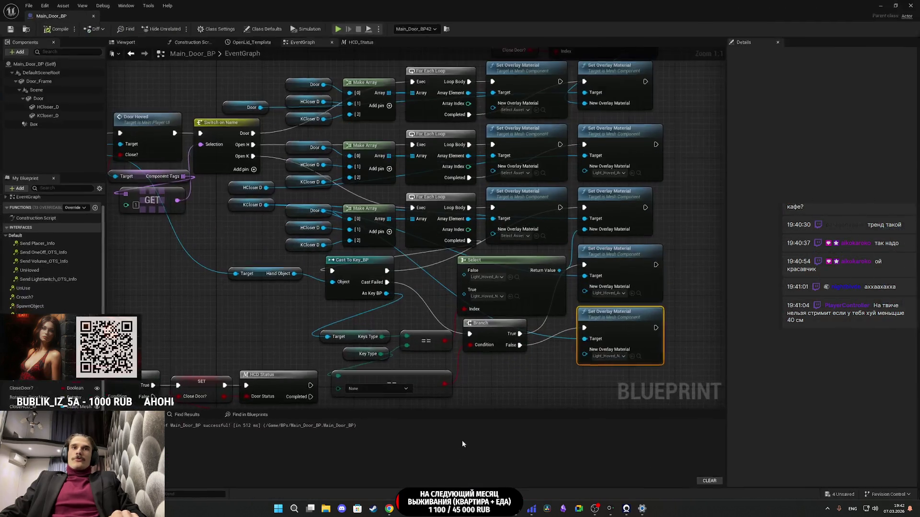
Step: Wire the == comparison result into the Select node's Index pin and compile Main_Door_BP
drag(523, 371, 524, 359)
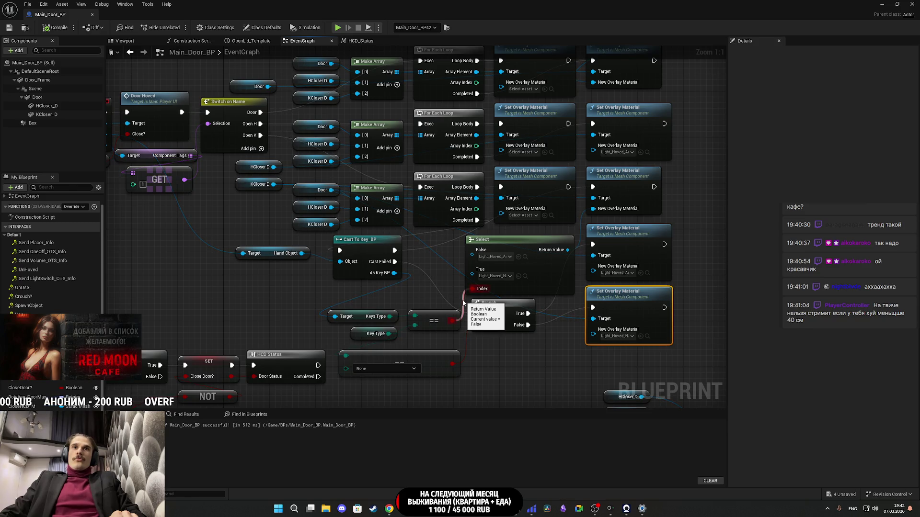
drag(464, 303, 495, 288)
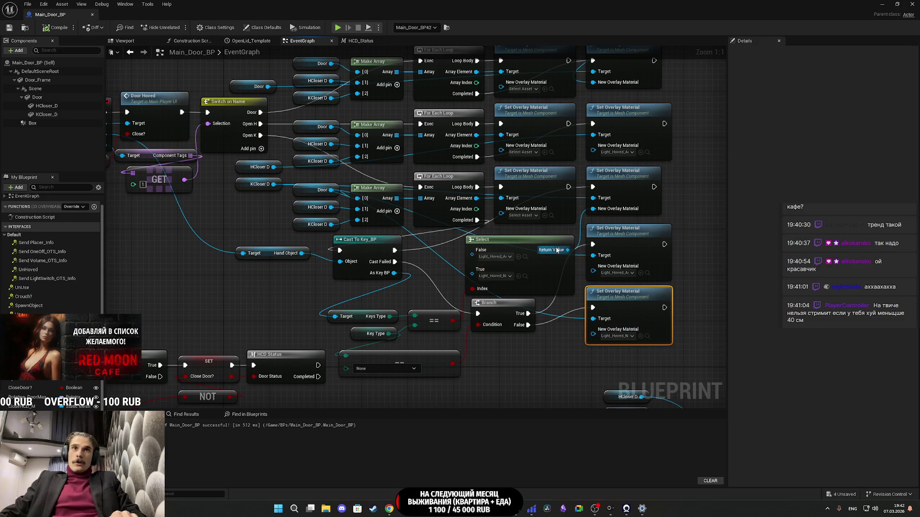
mouse_move(569, 268)
mouse_down()
mouse_move(559, 277)
mouse_move(563, 320)
mouse_move(561, 310)
mouse_up()
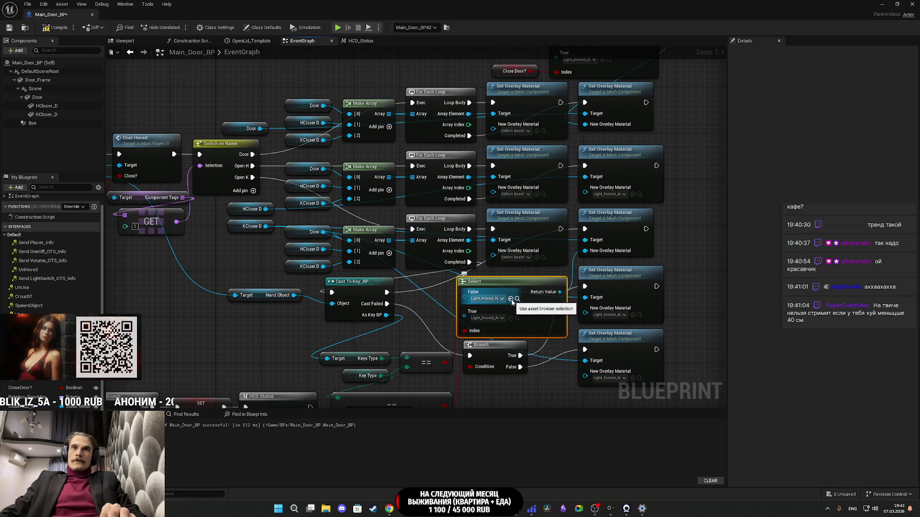
click(8, 29)
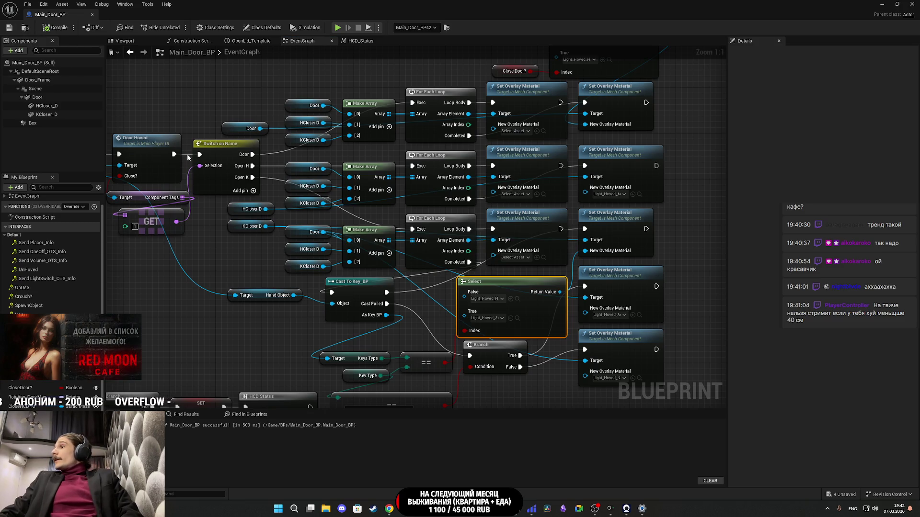
Step: Connect the door hover event to Switch on Name and save the four modified assets
drag(184, 156, 186, 161)
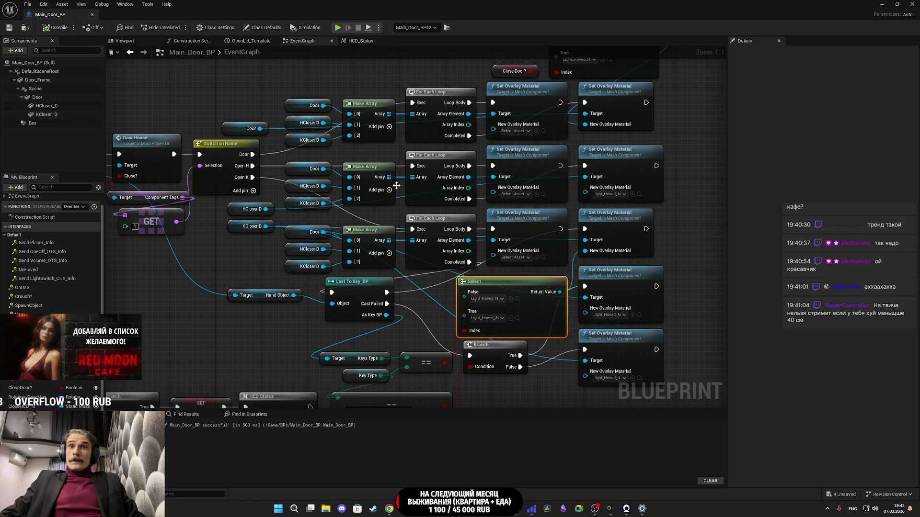
click(888, 4)
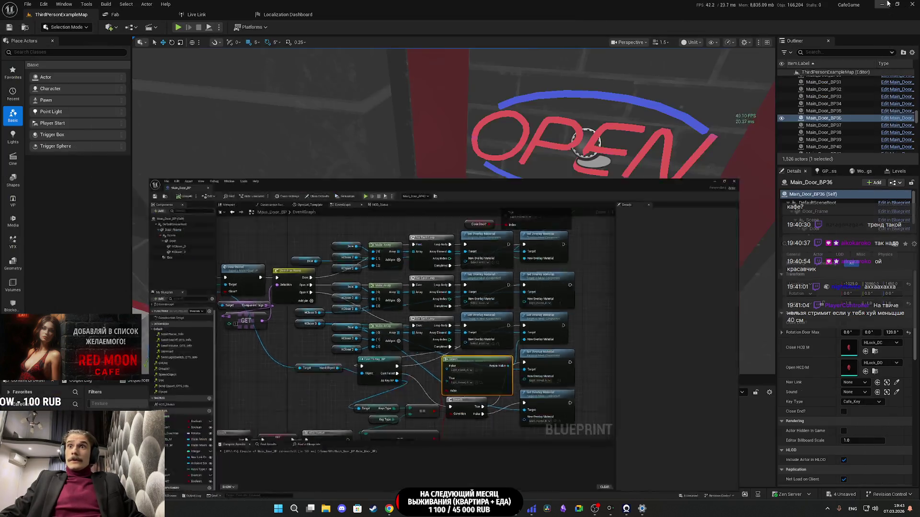
click(232, 393)
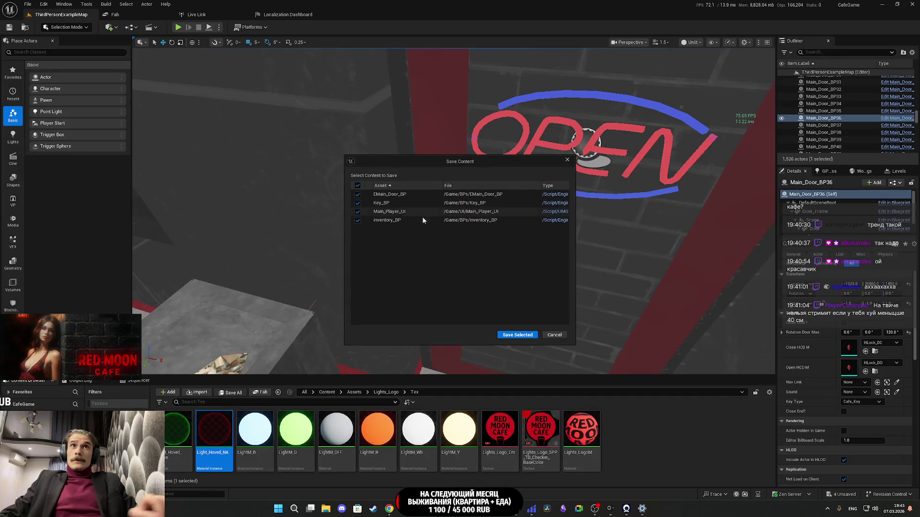
click(528, 337)
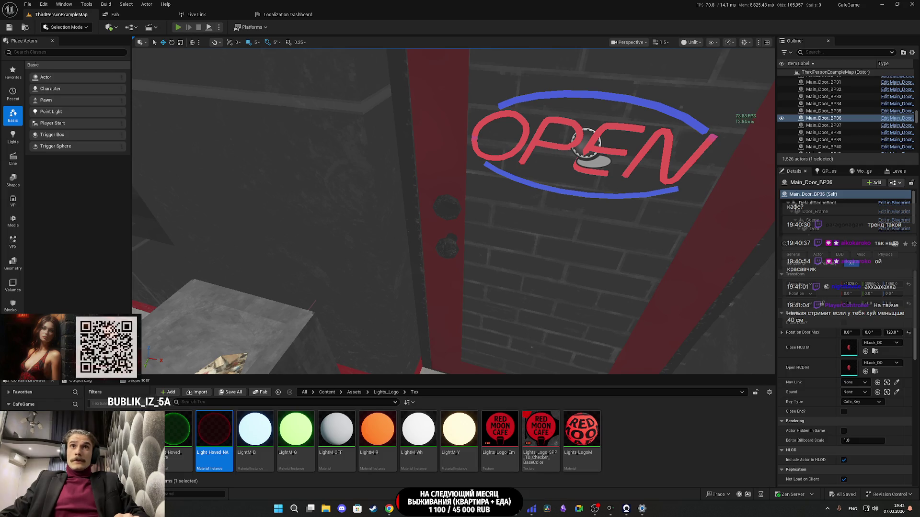
key(alt+p)
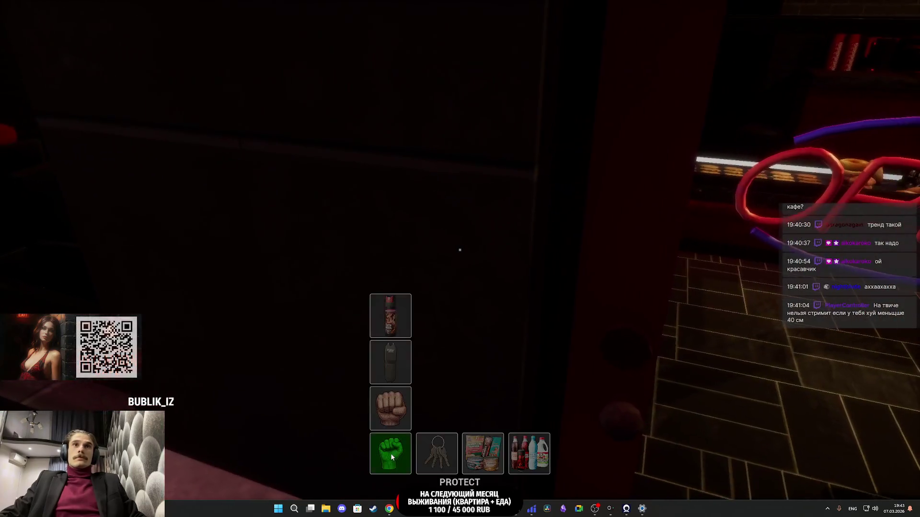
Step: Equip the cafe keys from the hotbar, lock the cafe door, then put the keys away
click(432, 445)
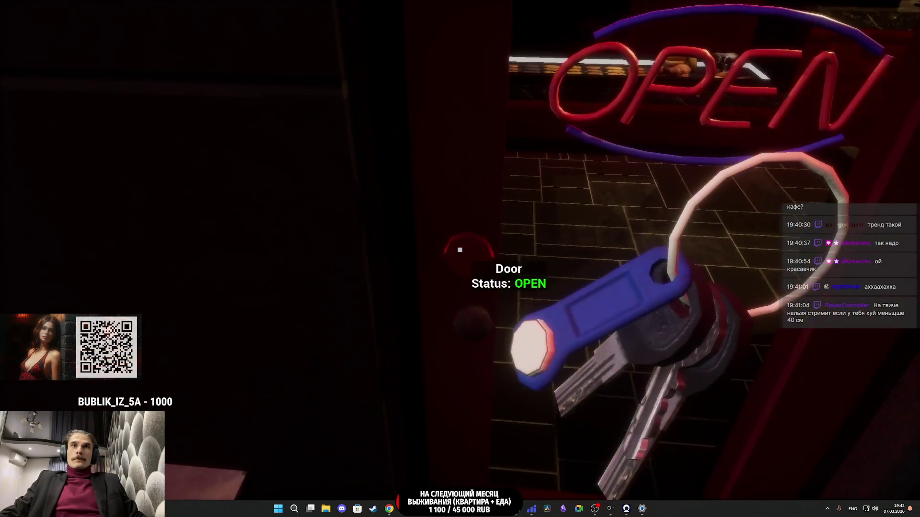
mouse_move(427, 462)
click(429, 369)
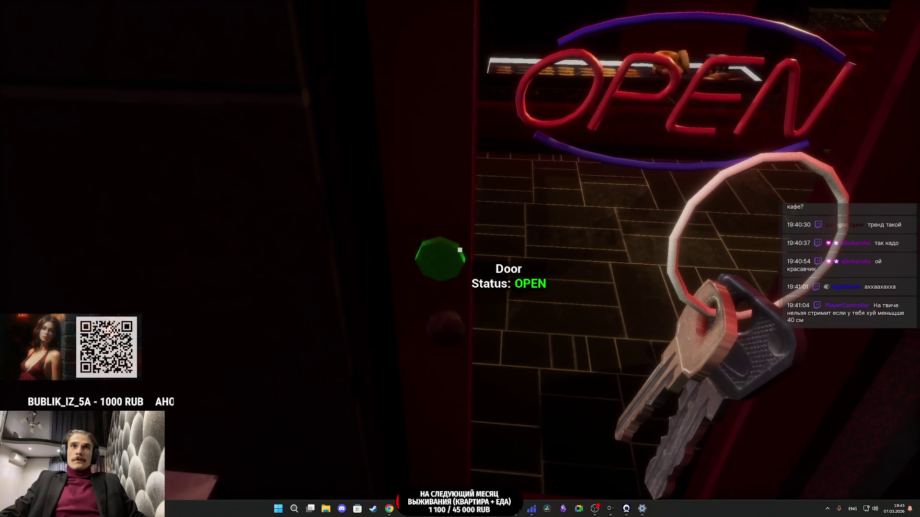
click(460, 249)
click(390, 453)
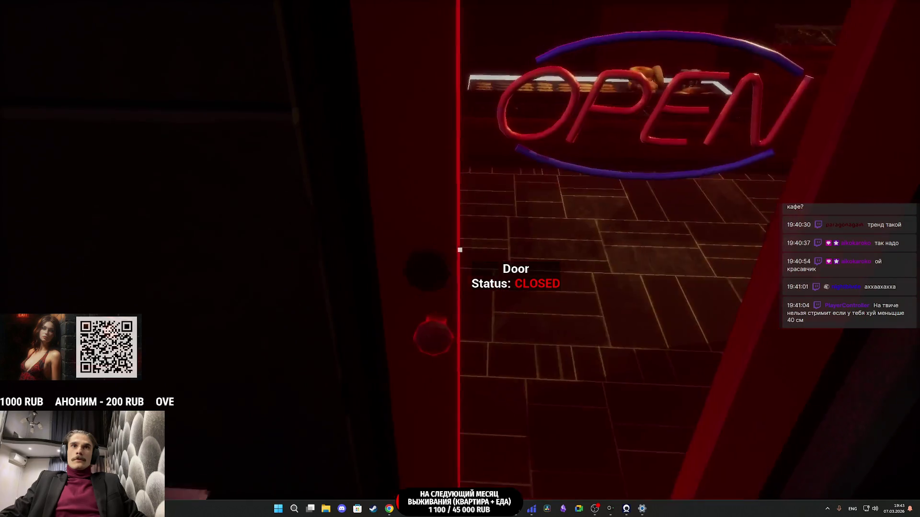
Step: Re-equip the cafe keys, unlock and open the cafe door, and walk inside
key(Tab)
mouse_move(447, 439)
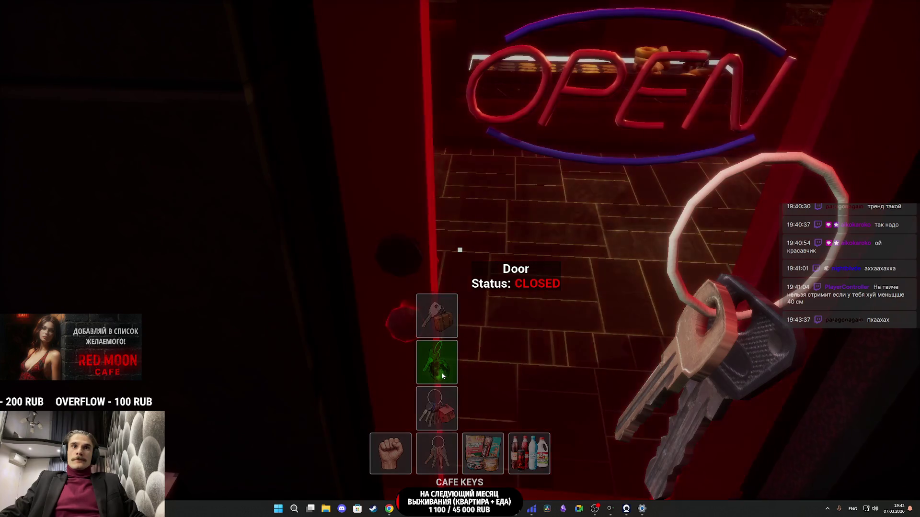
click(444, 363)
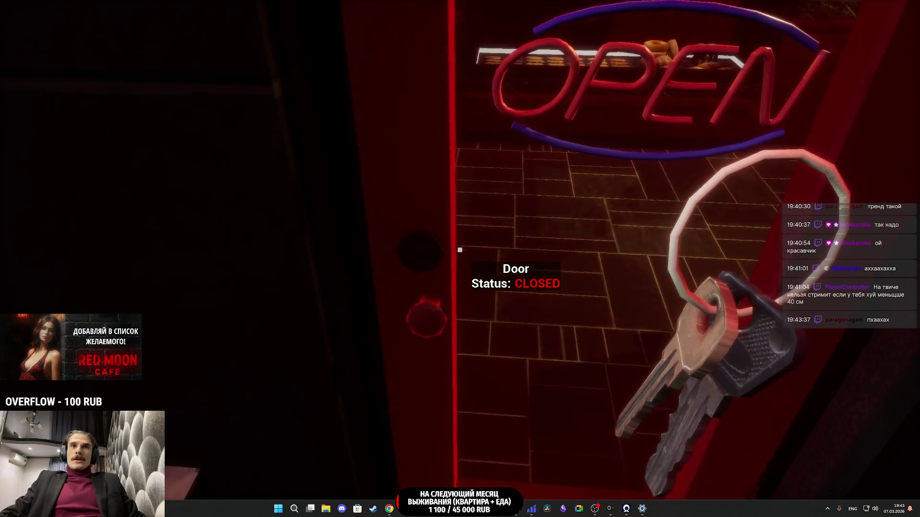
click(460, 250)
key(w)
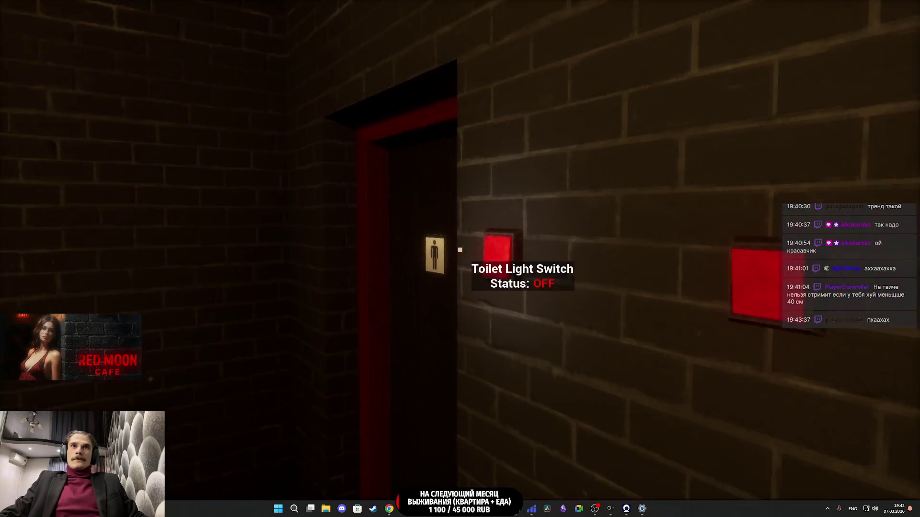
Step: Switch on the toilet light, walk past the bar into the storage room, and close its door
click(459, 249)
key(w)
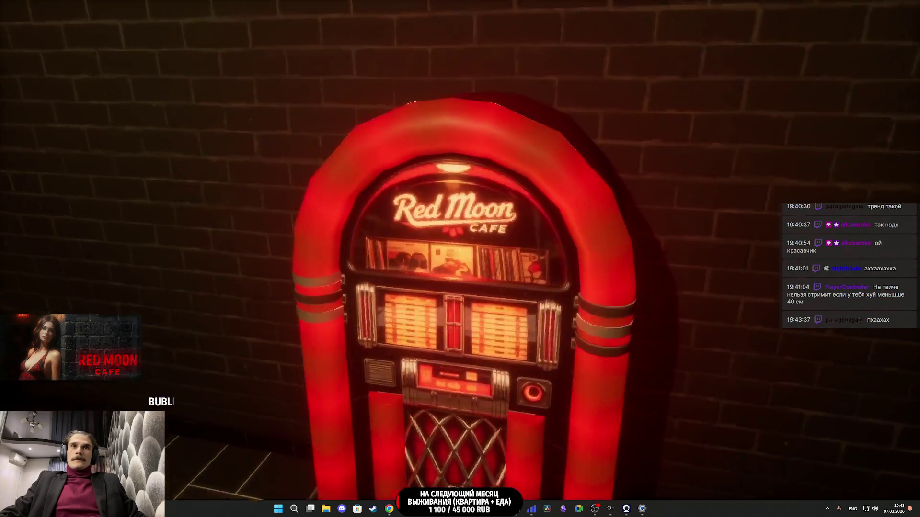
key(w)
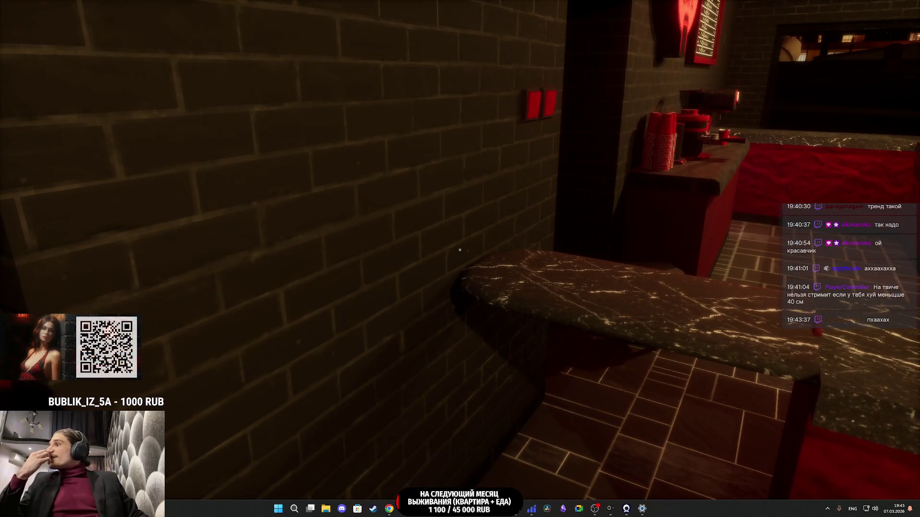
key(w)
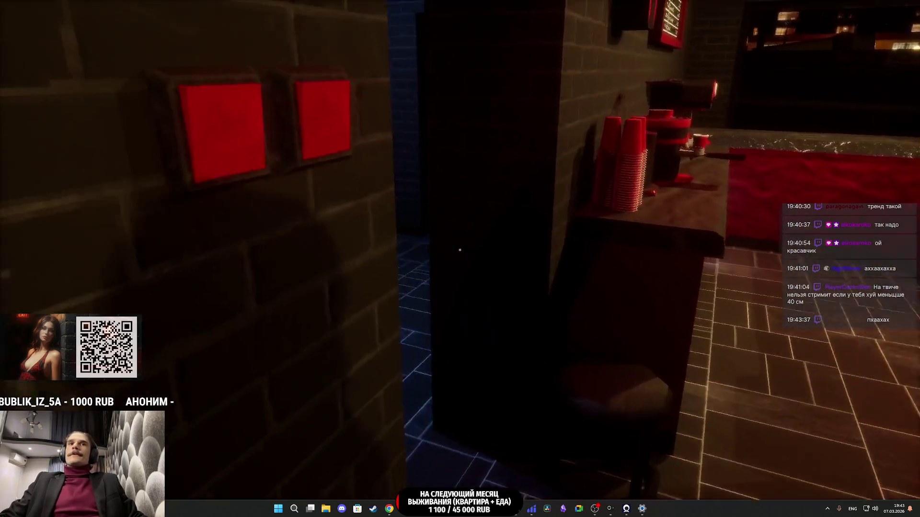
key(w)
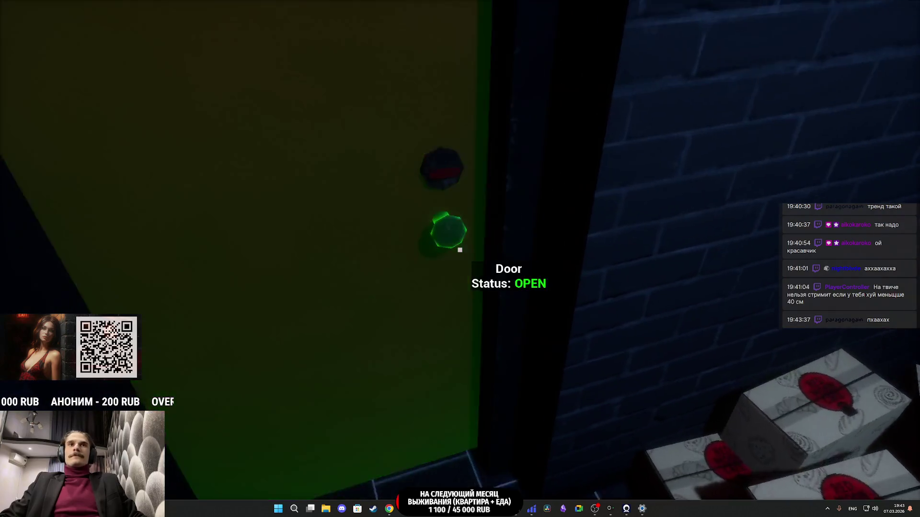
click(460, 250)
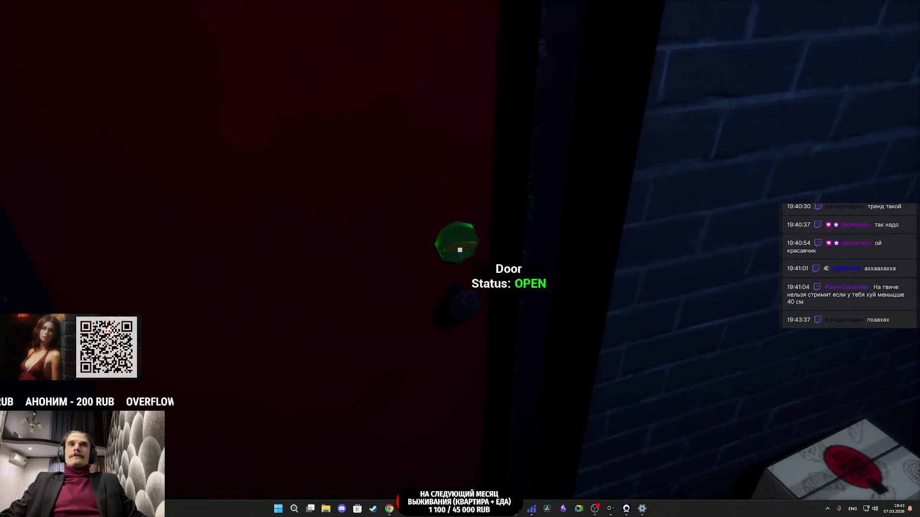
key(s)
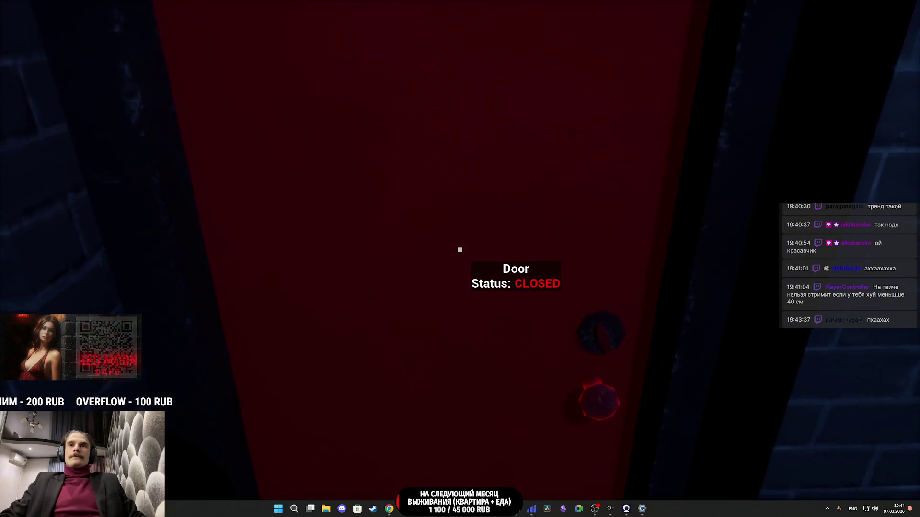
key(w)
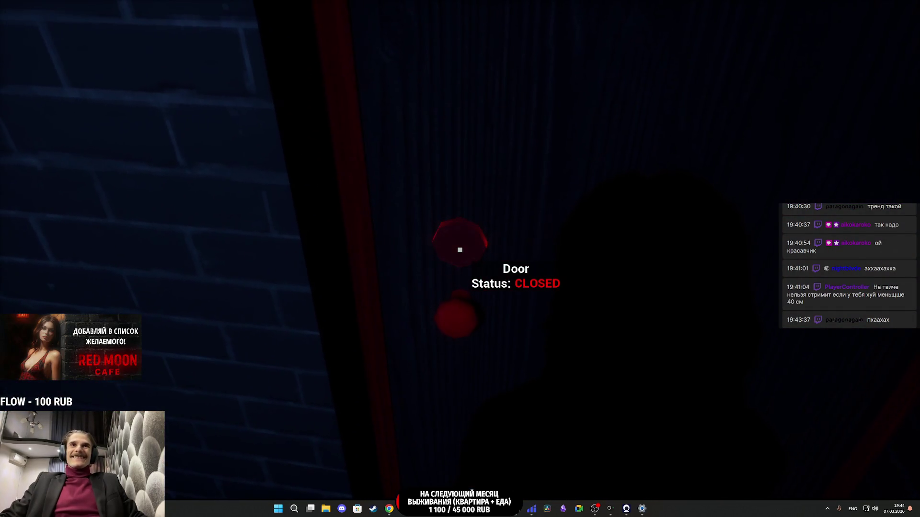
Step: Equip the Owner's Key, open the storage door, switch on its light, and close the door again
key(Tab)
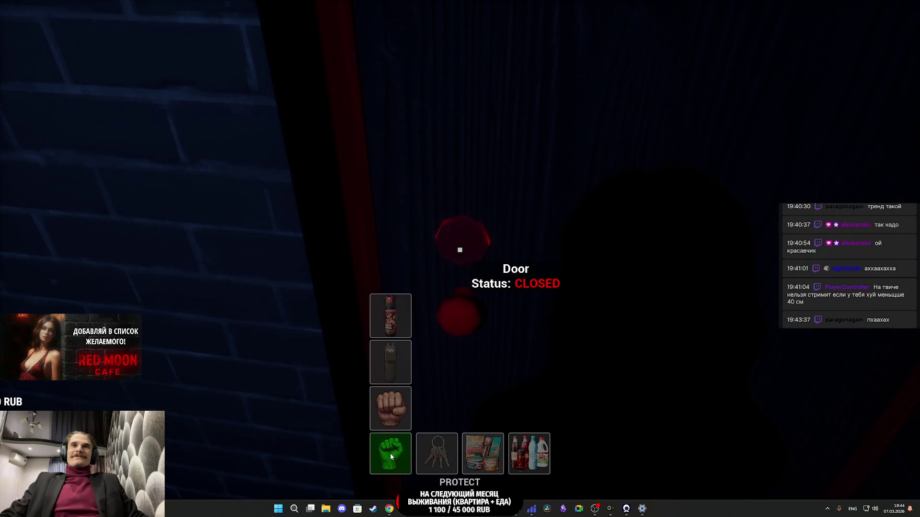
key(e)
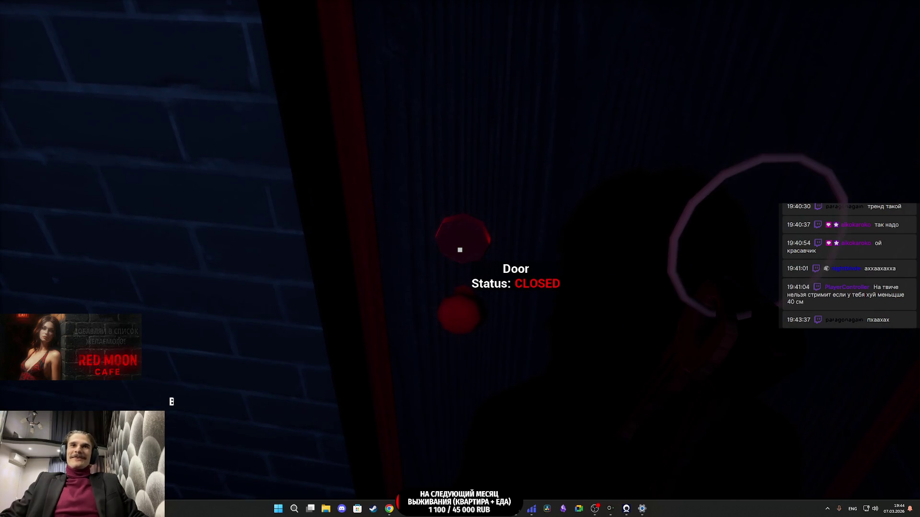
key(Tab)
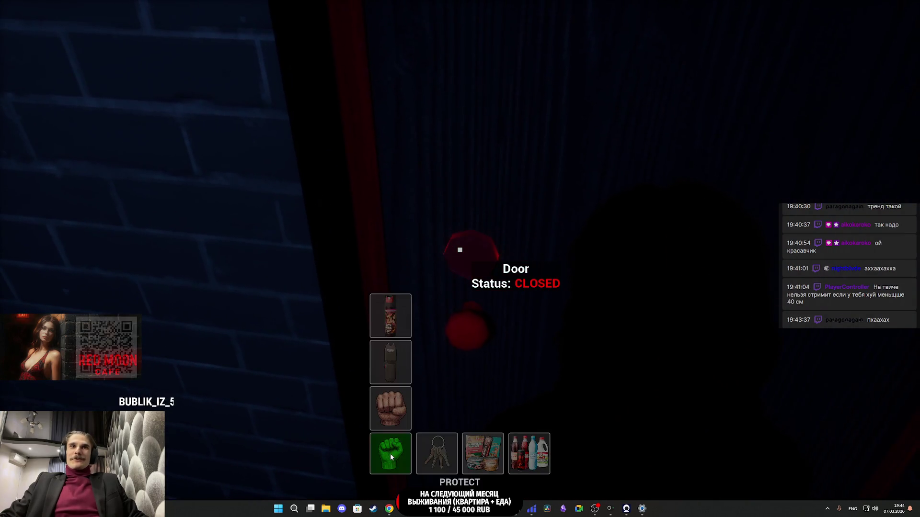
click(432, 319)
key(e)
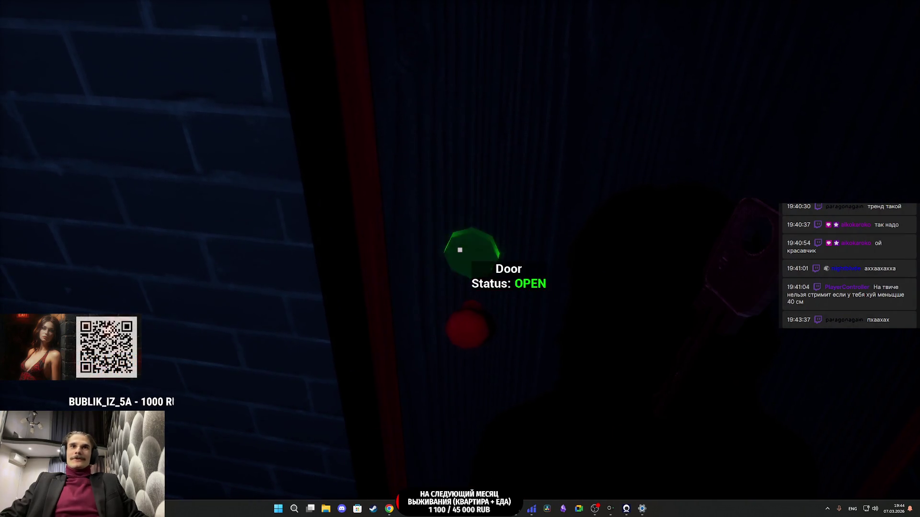
key(e)
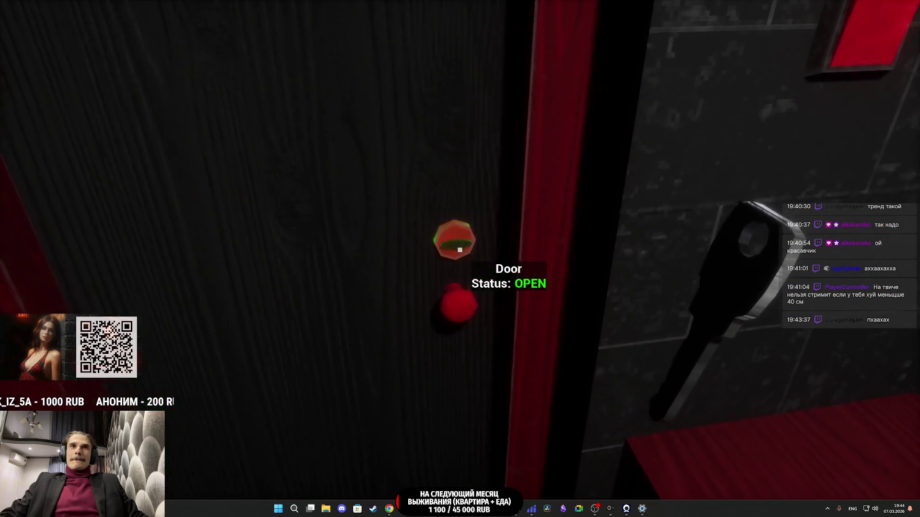
key(e)
key(e)
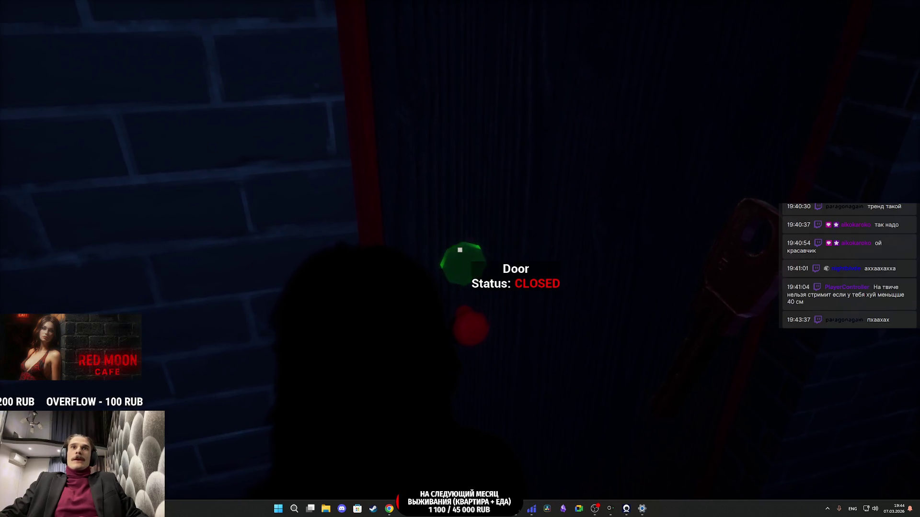
scroll(460, 258, down, 1)
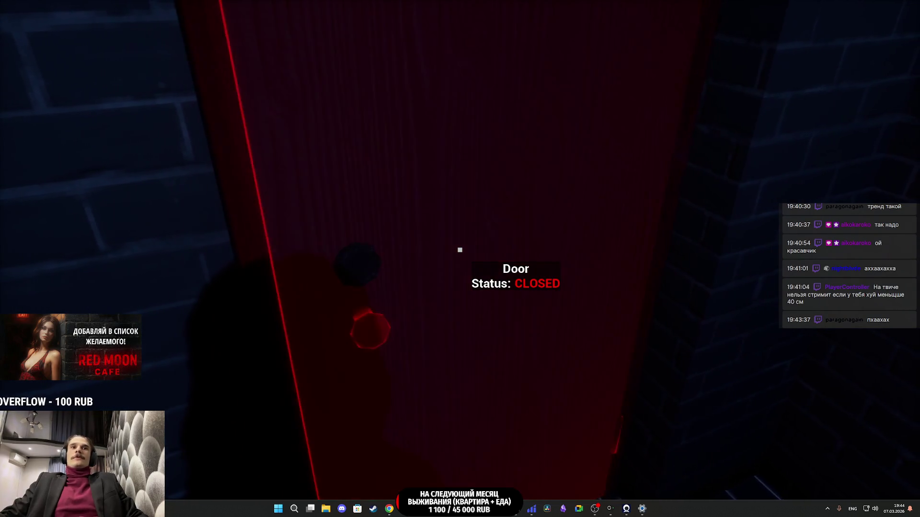
Step: Walk past the pastry counter and jukebox, light and visit the toilet, then reach the open front door
key(w)
key(w)
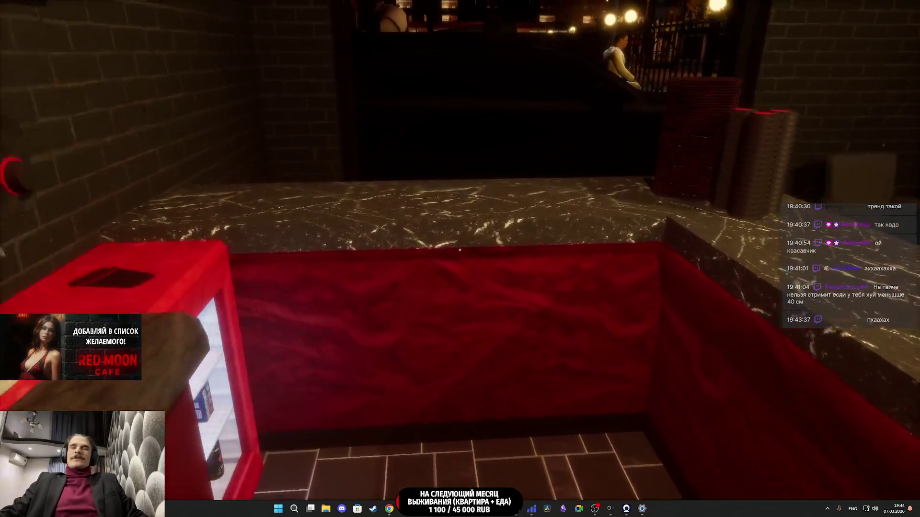
key(w)
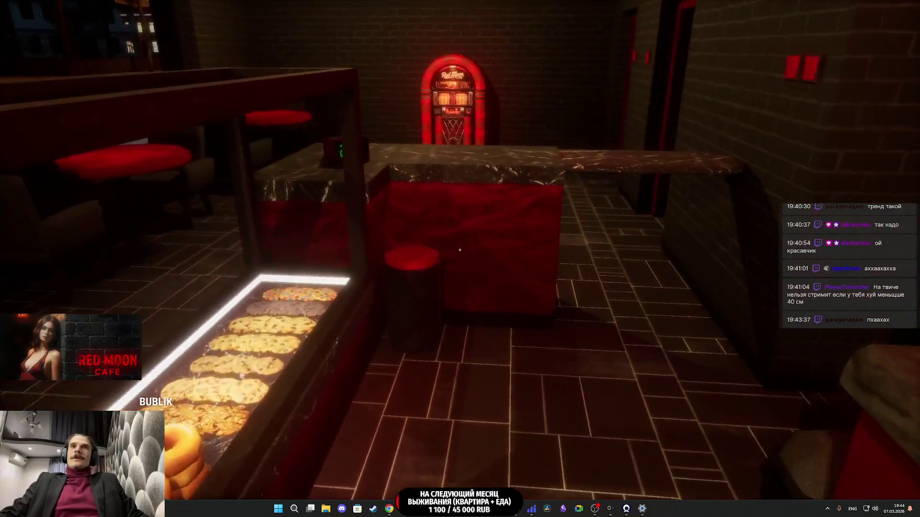
key(w)
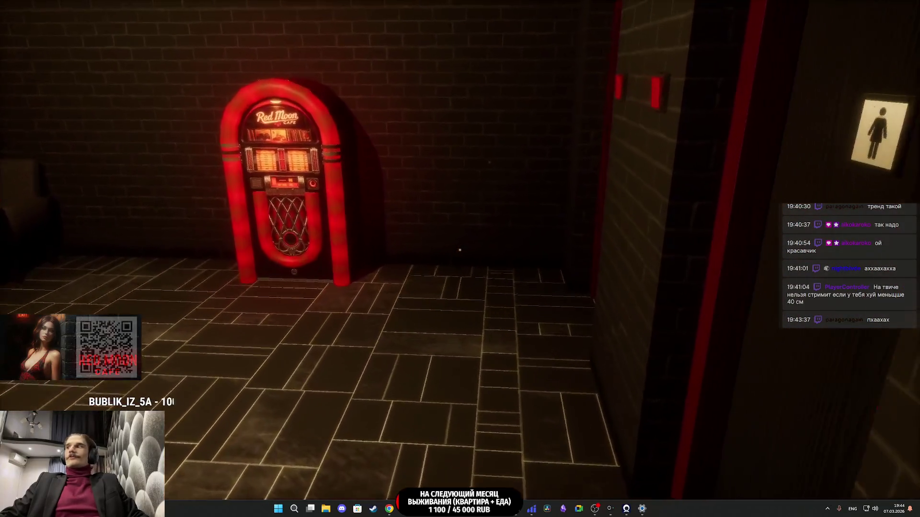
key(w)
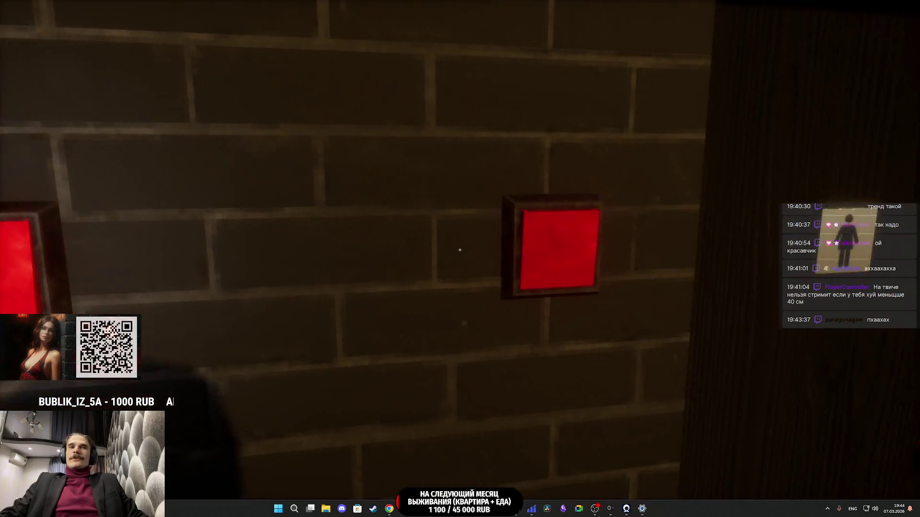
key(e)
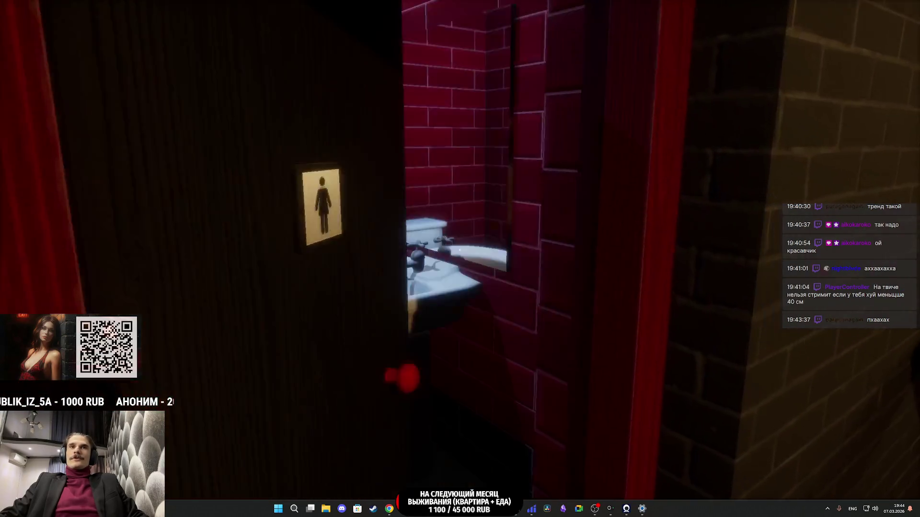
key(w)
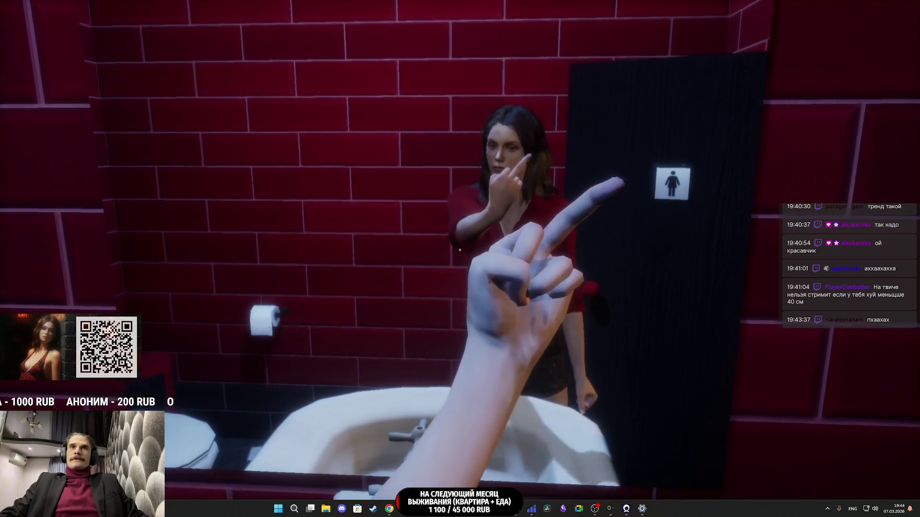
key(w)
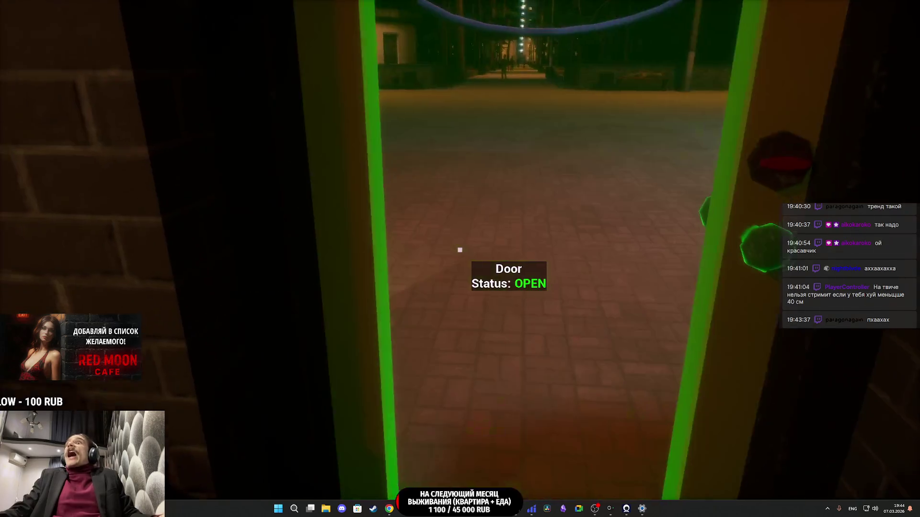
key(w)
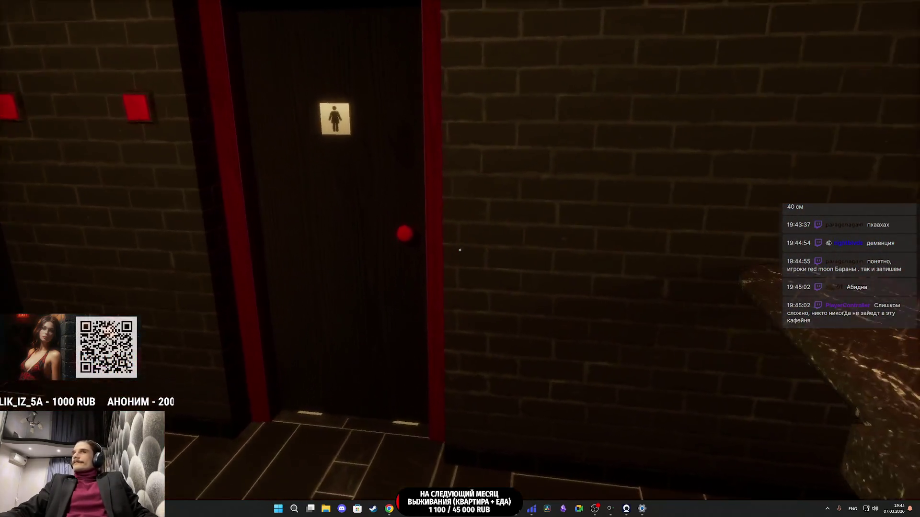
Step: Open the restroom door, eject to the free editor camera, and restore the full editor layout
key(e)
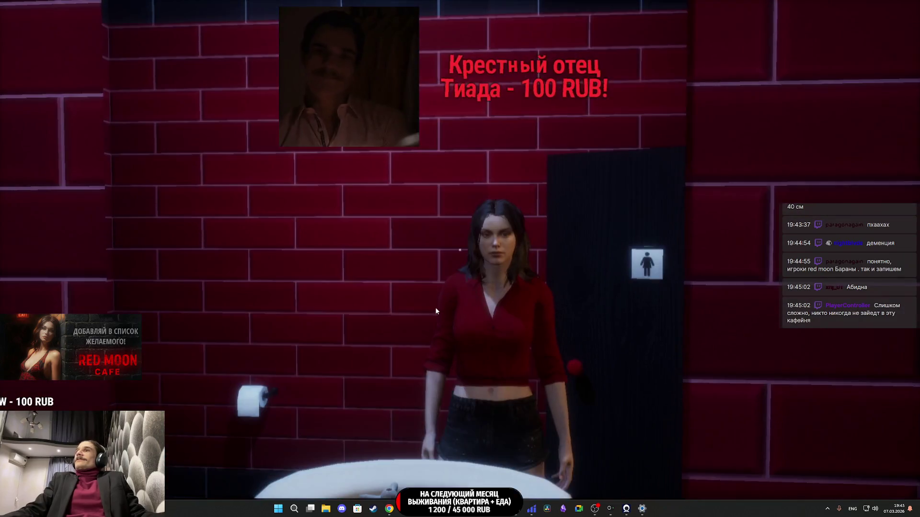
key(ctrl+1)
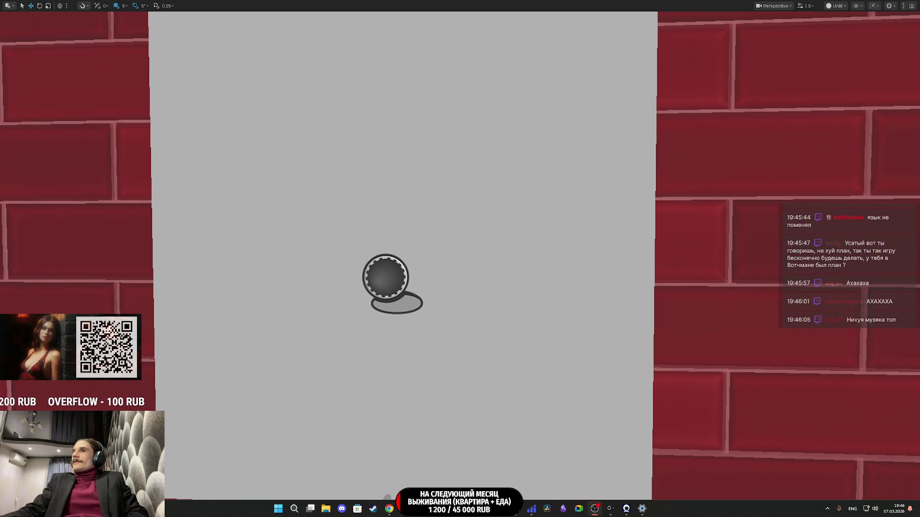
key(F11)
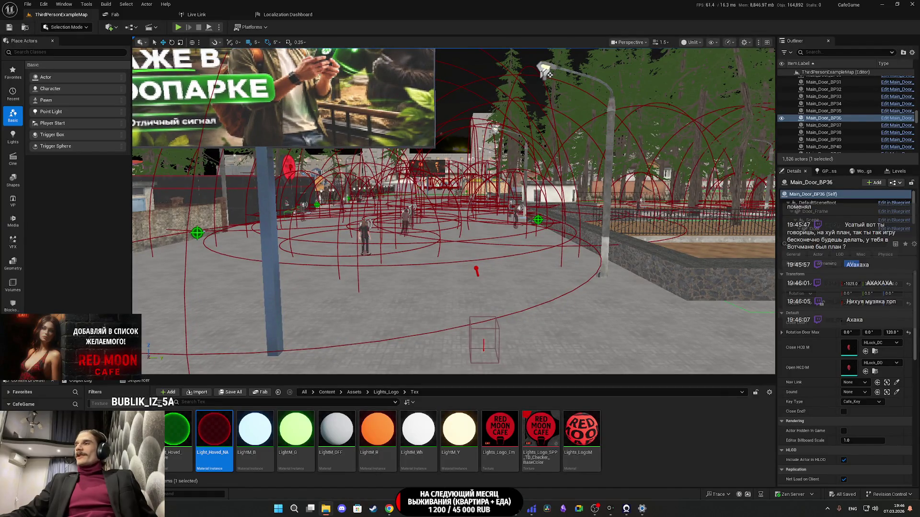
Step: Open File Explorer and go to the Загрузки (Downloads) folder
click(326, 509)
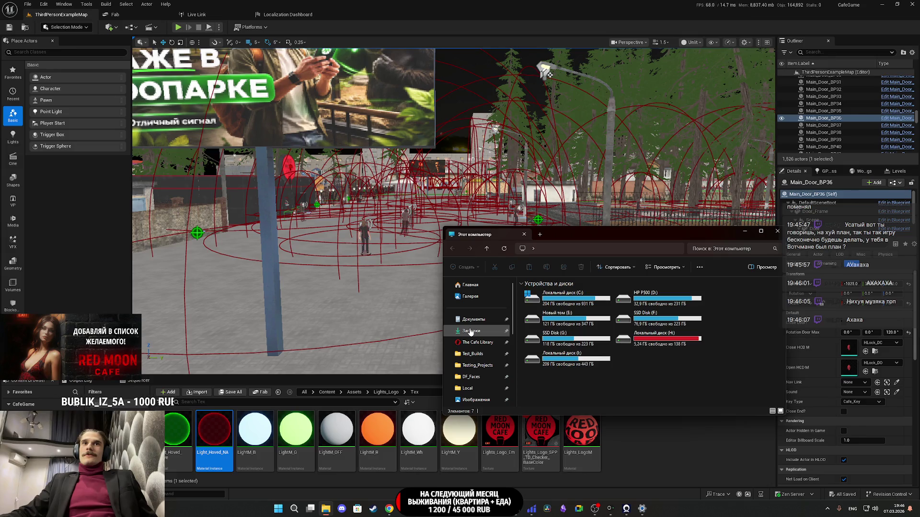
click(470, 331)
scroll(556, 344, down, 2)
Step: Play P_Song.mp4 fullscreen, close the player, and return to the Unreal Editor
double_click(540, 363)
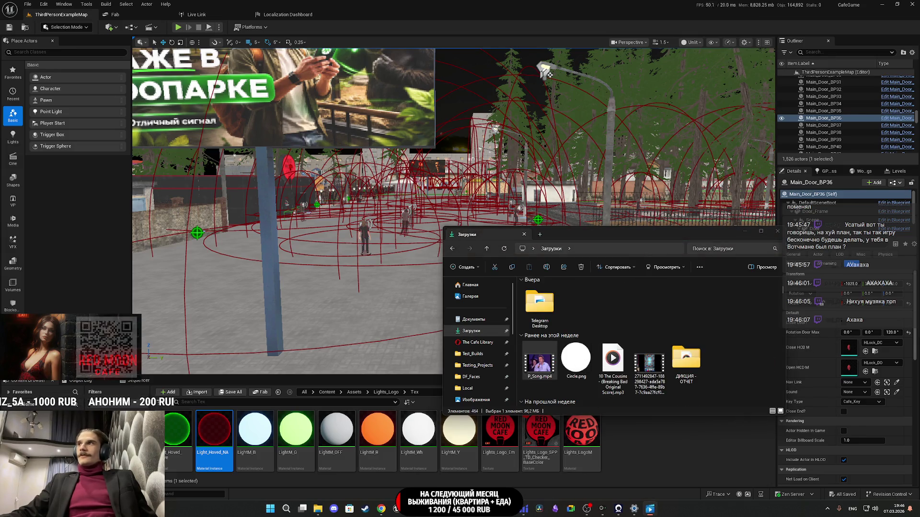
double_click(426, 245)
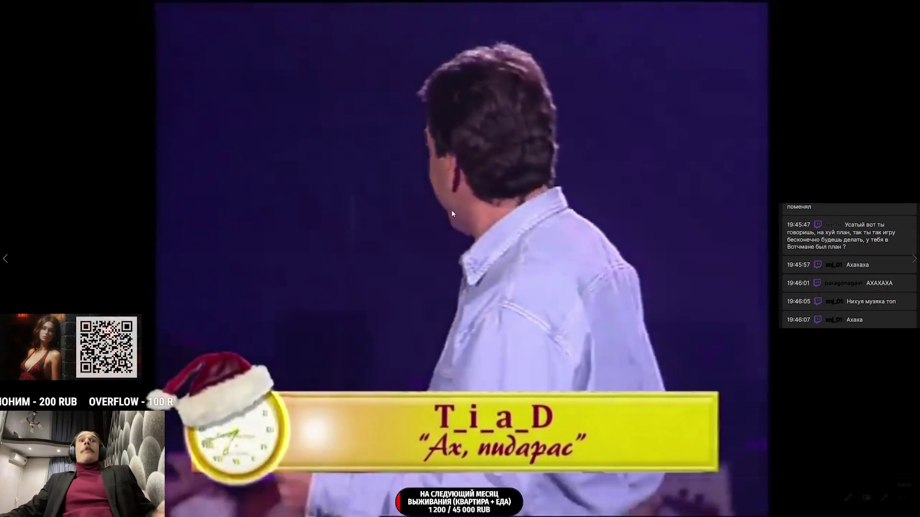
double_click(452, 213)
click(486, 111)
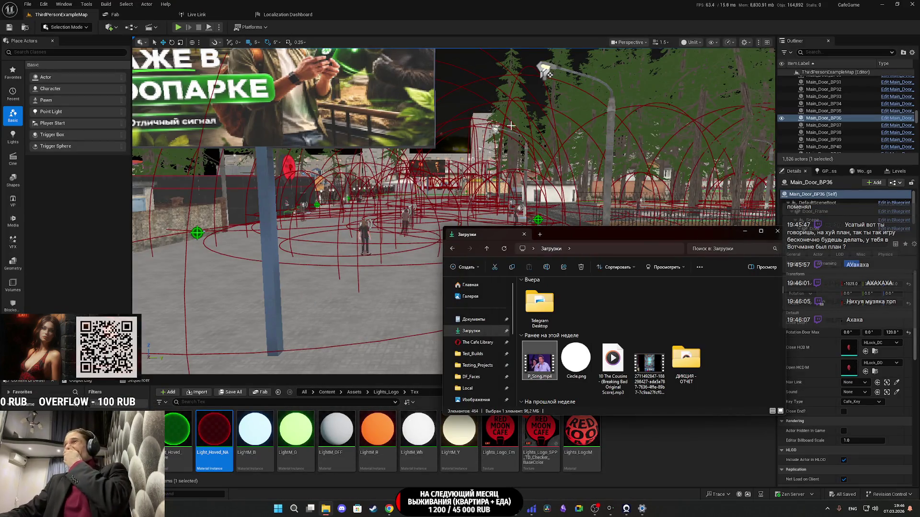
click(382, 3)
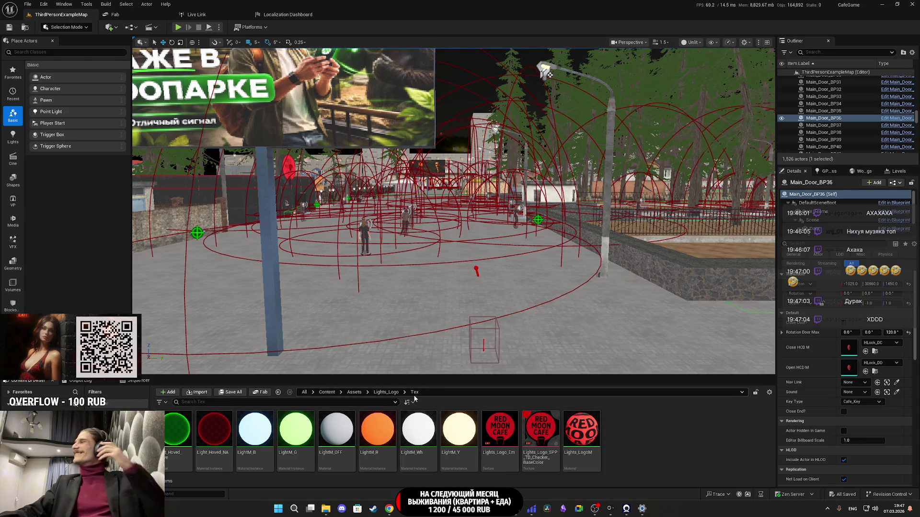
click(332, 514)
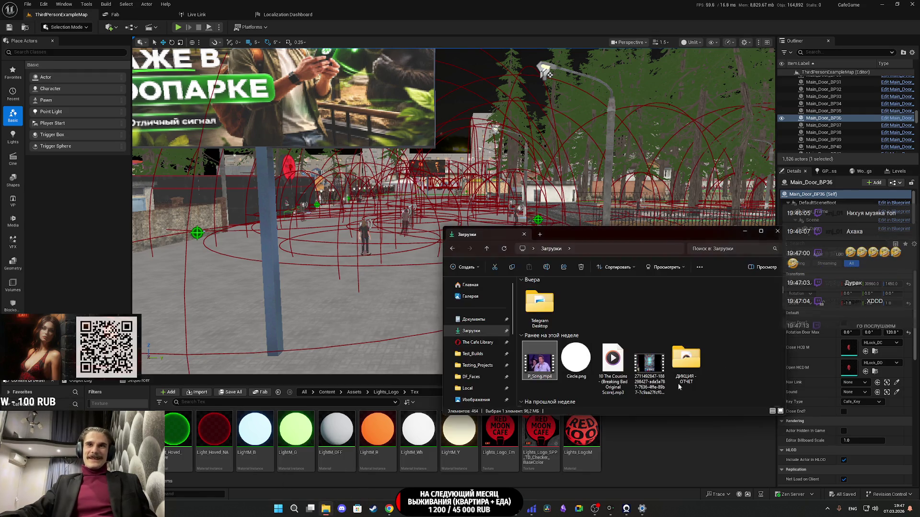
Step: Play P_Song.mp4, skip ahead, and watch it fullscreen before exiting fullscreen
double_click(540, 362)
click(319, 411)
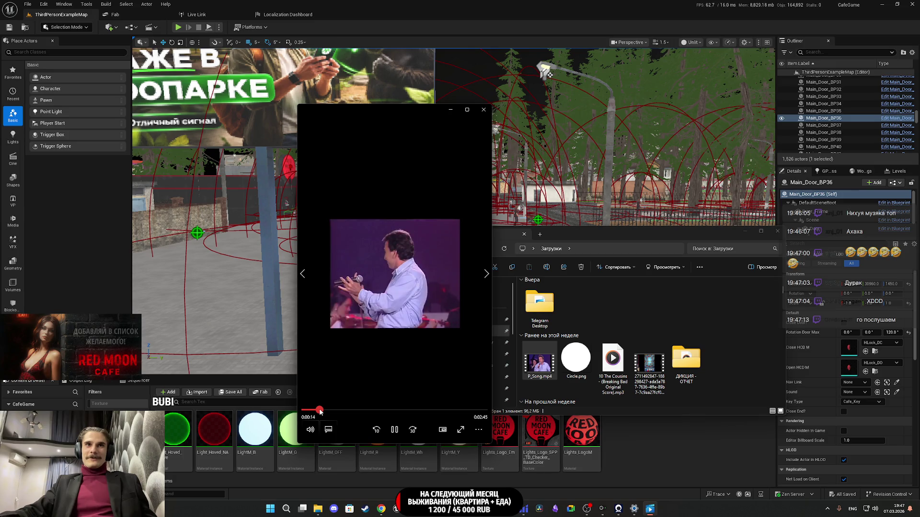
double_click(396, 310)
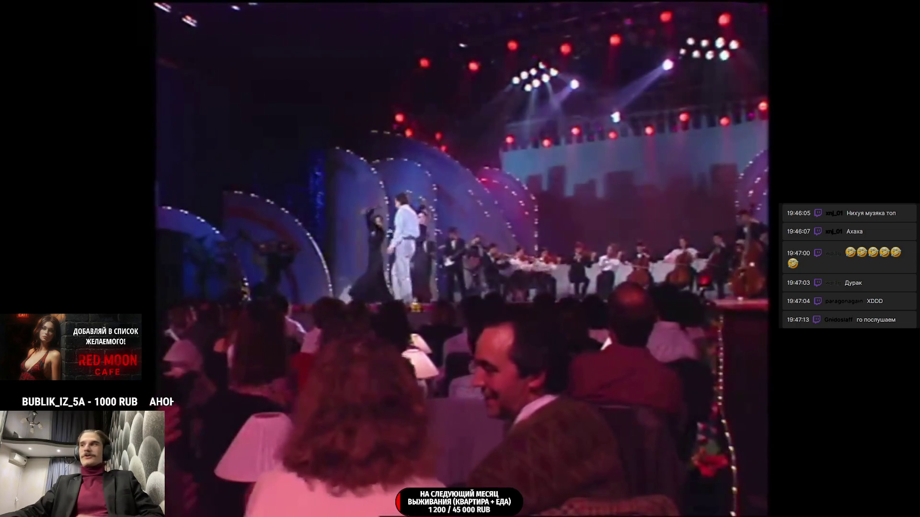
mouse_move(491, 374)
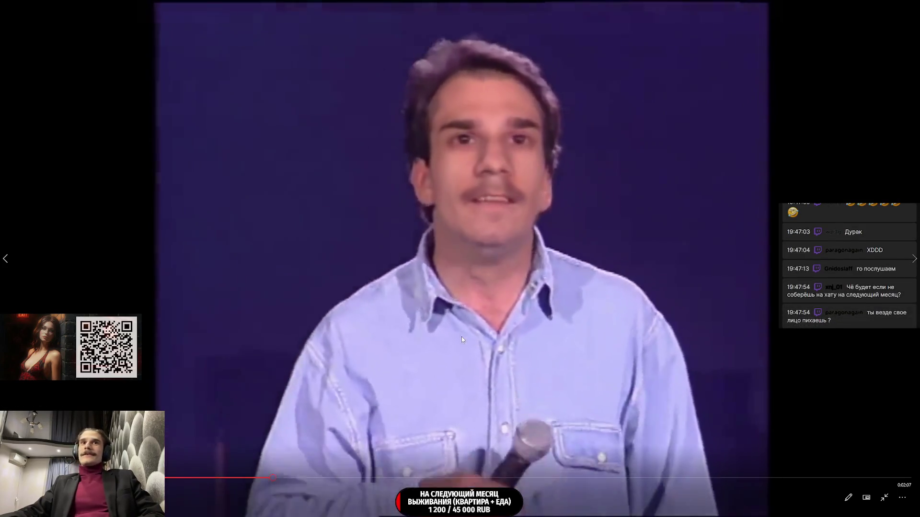
key(Escape)
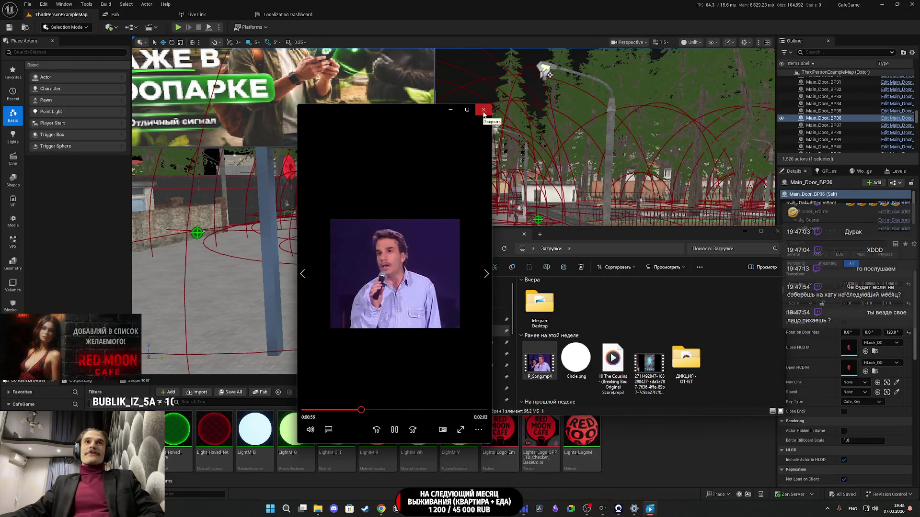
Step: Close the video player, minimize the Downloads window, and switch back to Main_Door_BP
click(483, 110)
click(745, 230)
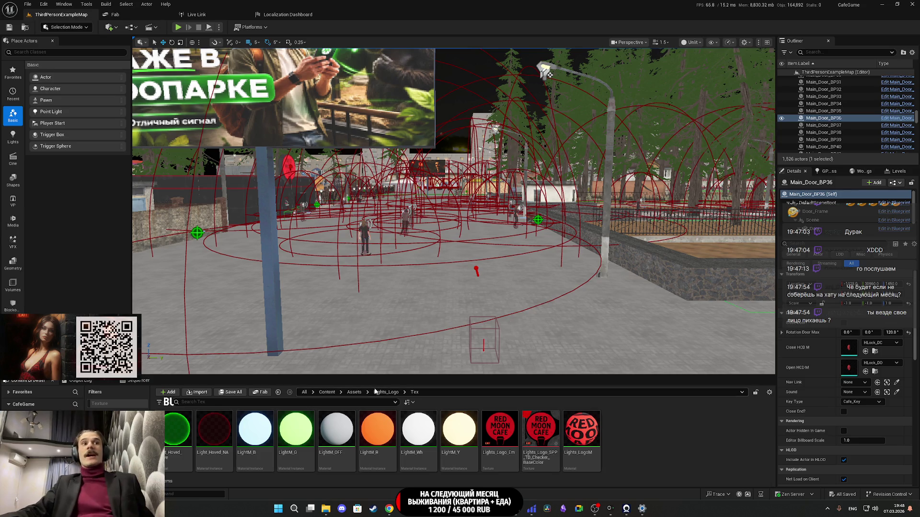
key(alt+Tab)
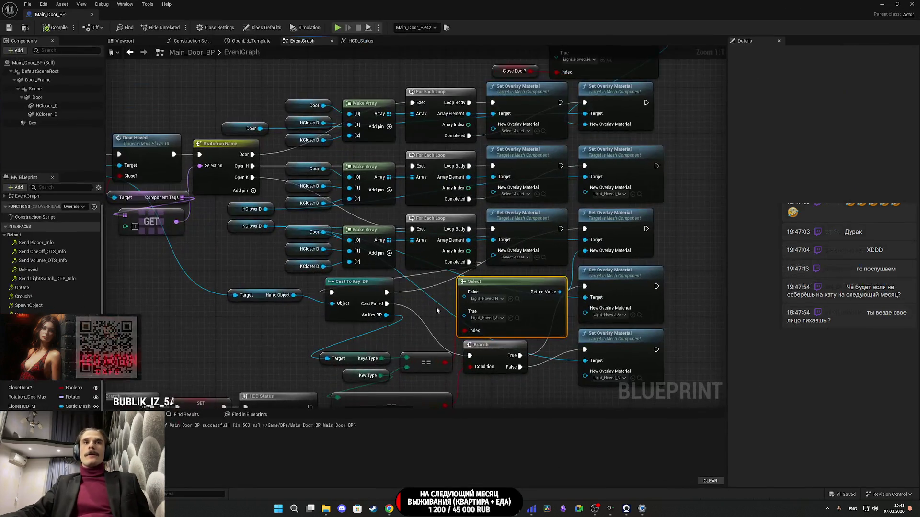
Step: Select the central node cluster in Main_Door_BP's EventGraph and move it up and right
scroll(433, 319, down, 3)
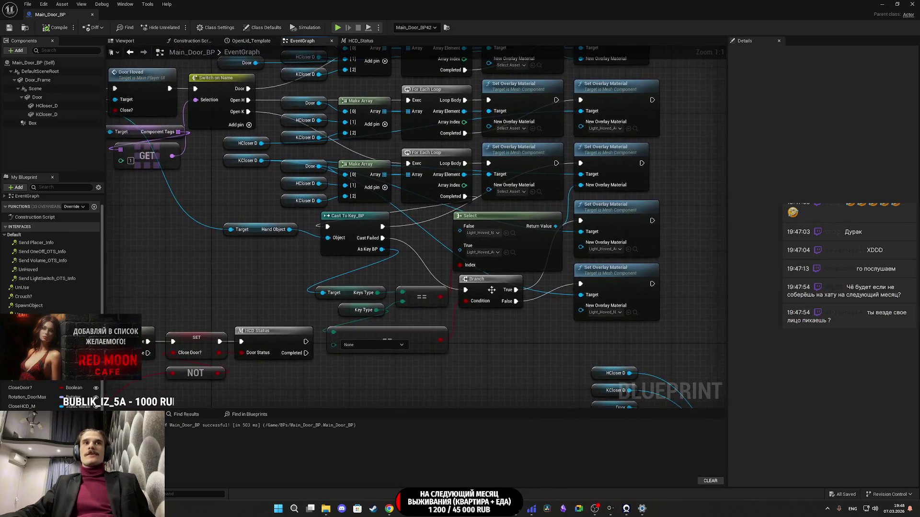
mouse_move(505, 306)
mouse_down()
mouse_move(514, 301)
mouse_move(528, 357)
mouse_up()
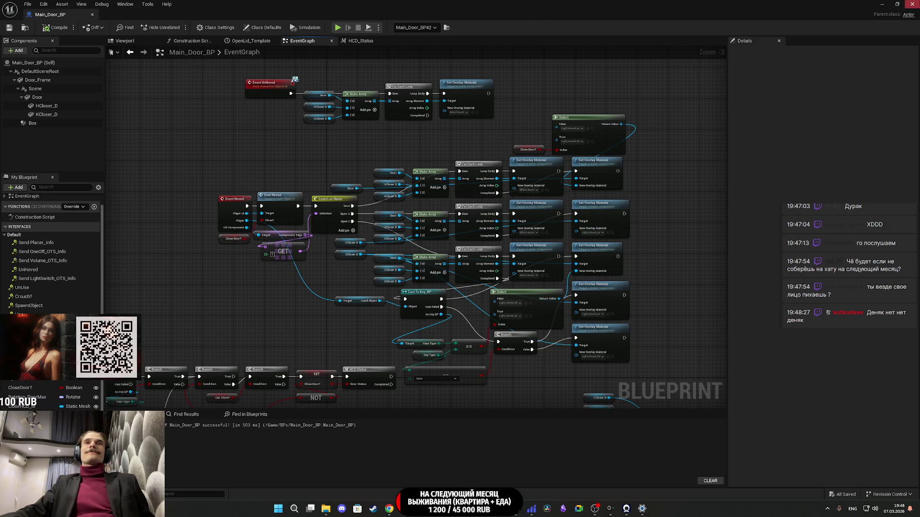
scroll(550, 279, down, 2)
drag(547, 282, 495, 294)
drag(382, 272, 308, 212)
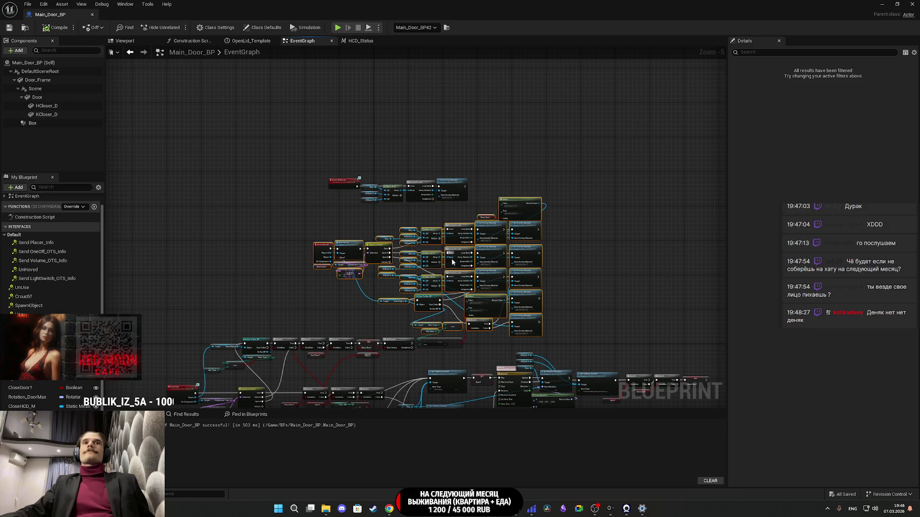
mouse_move(452, 211)
mouse_down()
mouse_move(365, 182)
mouse_move(327, 102)
mouse_up()
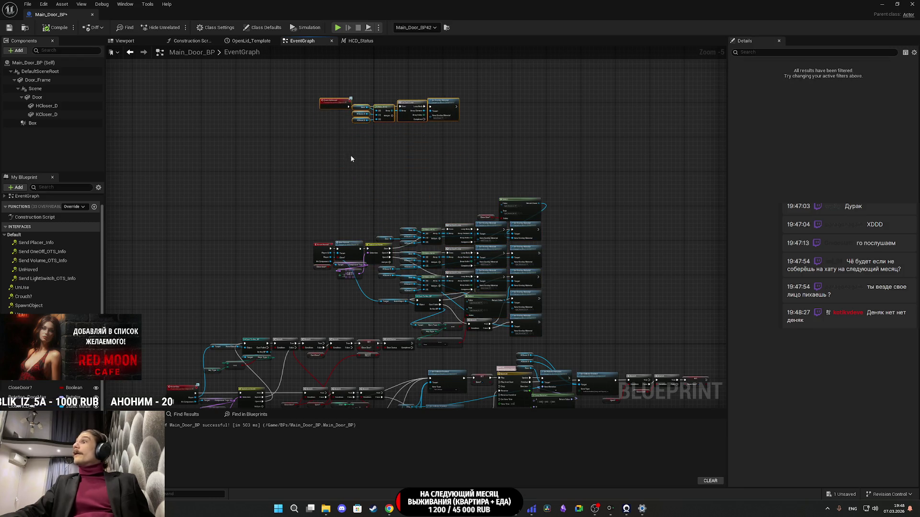
drag(352, 158, 354, 138)
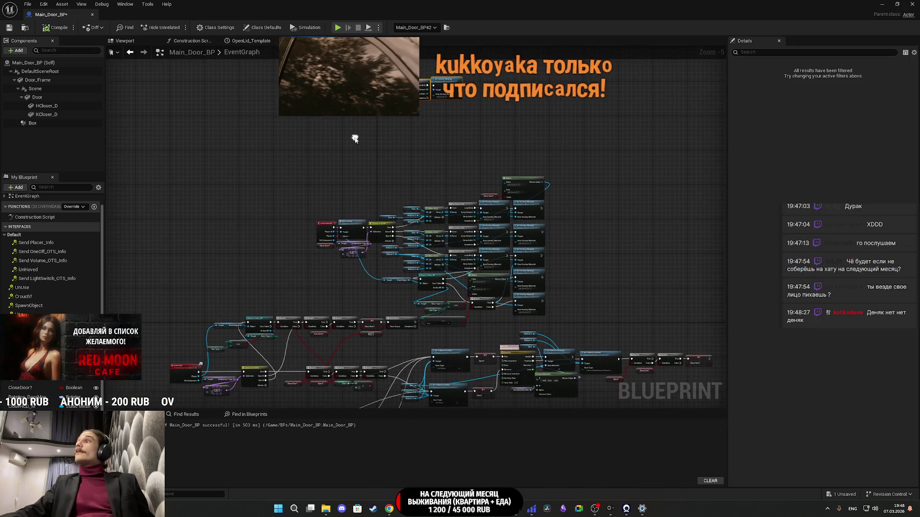
mouse_move(321, 164)
mouse_down()
mouse_move(544, 301)
mouse_move(548, 314)
mouse_up()
scroll(548, 315, up, 5)
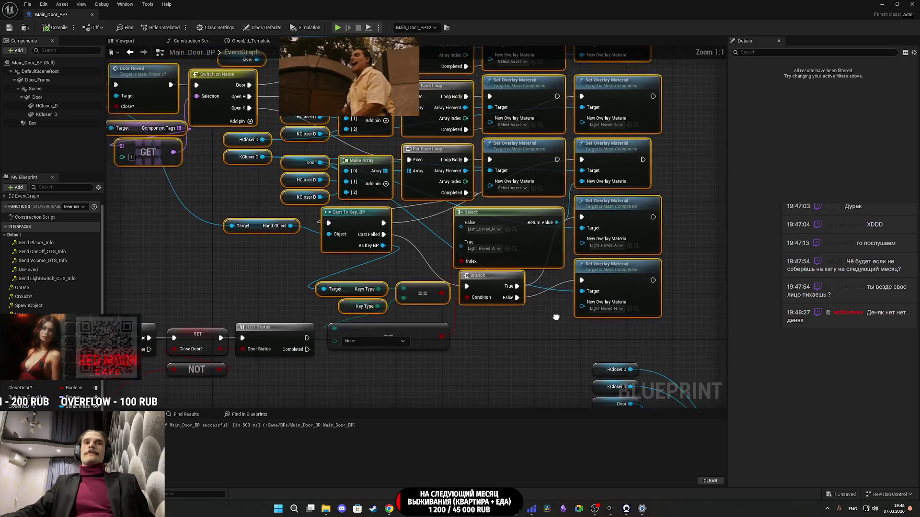
mouse_move(479, 286)
mouse_down()
mouse_move(509, 261)
mouse_move(534, 259)
mouse_up()
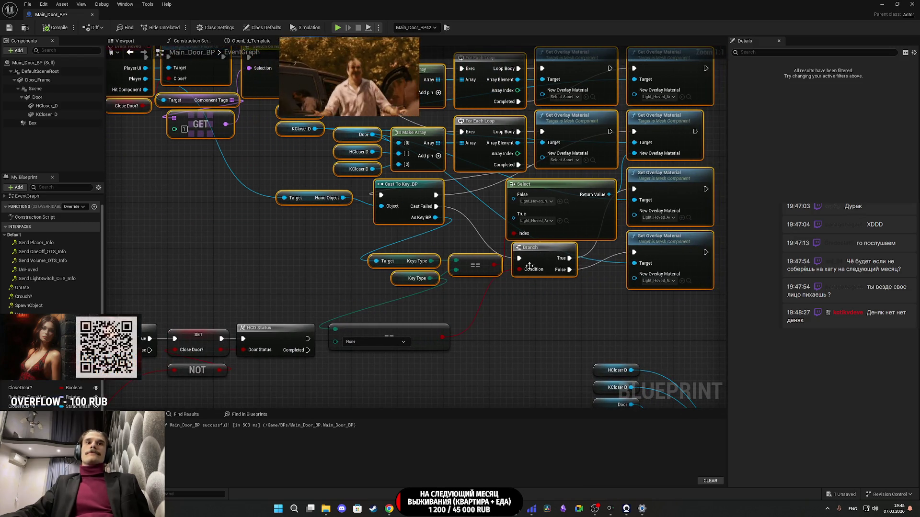
click(455, 321)
Step: Move the None comparison node right and shift the Event Hovered node group up and left
mouse_move(398, 338)
mouse_down()
mouse_move(507, 333)
mouse_move(528, 298)
mouse_up()
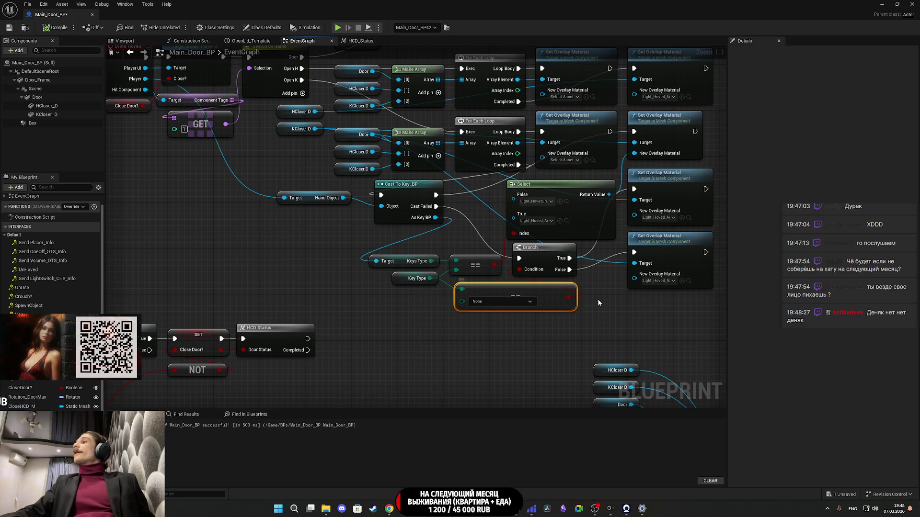
drag(614, 303, 673, 341)
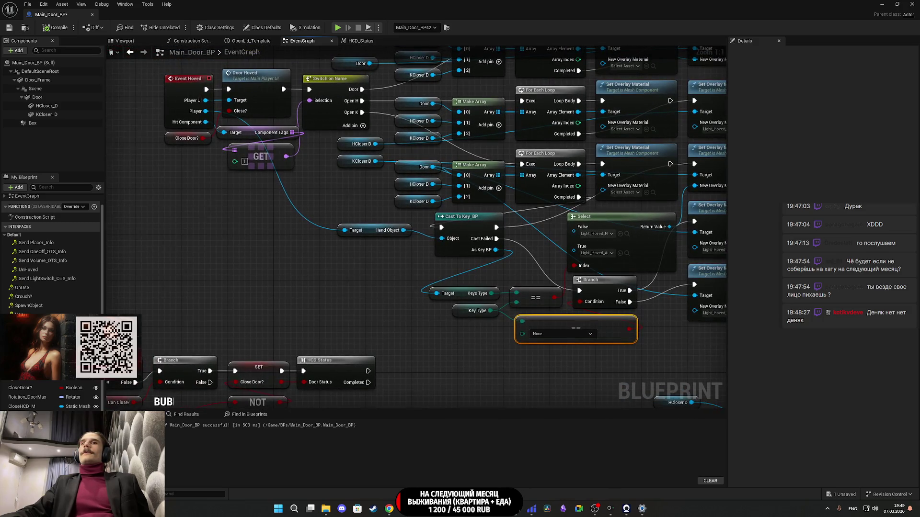
scroll(554, 355, down, 3)
mouse_move(622, 379)
mouse_down()
mouse_move(424, 152)
mouse_move(430, 118)
mouse_move(232, 94)
mouse_up()
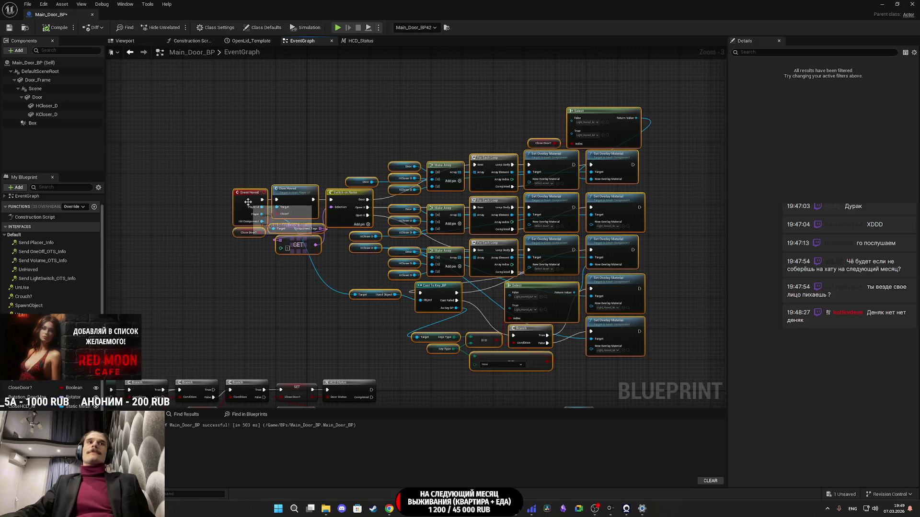
scroll(248, 202, down, 2)
scroll(390, 231, up, 6)
drag(389, 231, 348, 203)
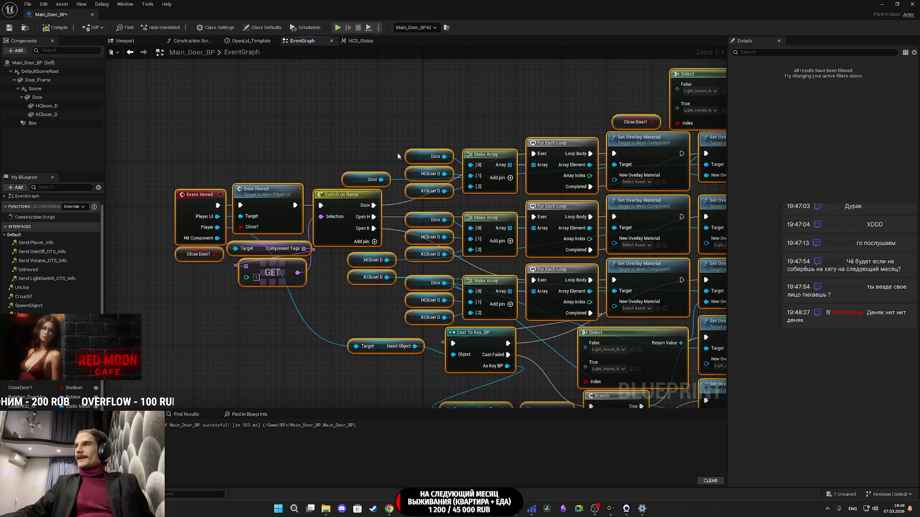
click(397, 136)
scroll(393, 133, down, 3)
Step: Save Main_Door_BP and close its Blueprint editor
click(9, 28)
drag(288, 117, 175, 162)
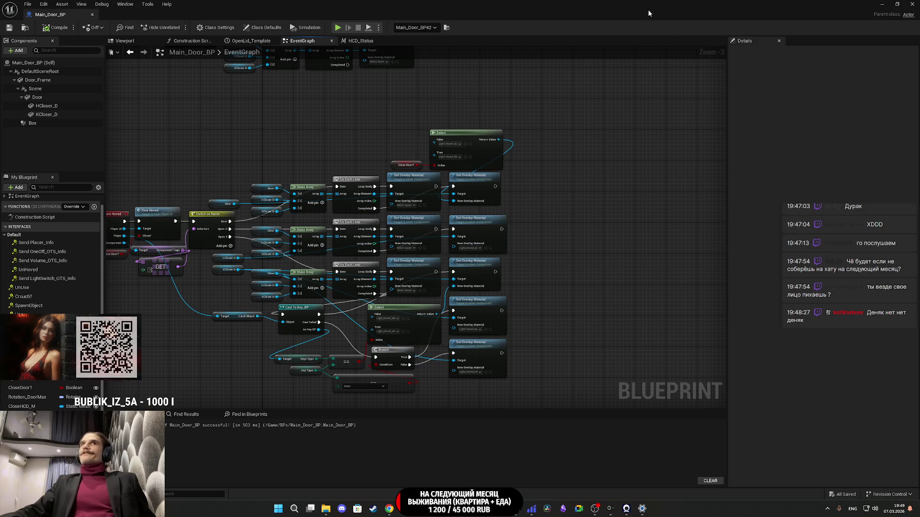
mouse_move(557, 151)
mouse_down()
mouse_move(682, 96)
mouse_move(689, 102)
mouse_up()
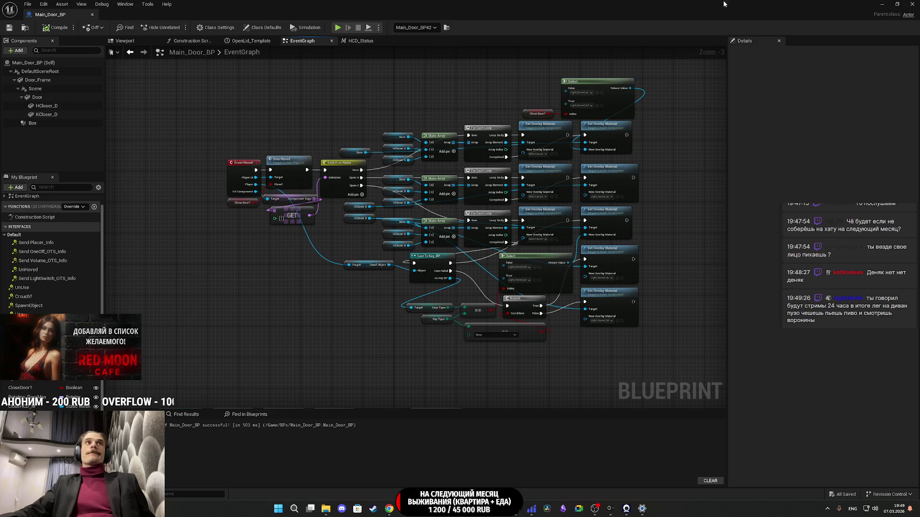
click(911, 4)
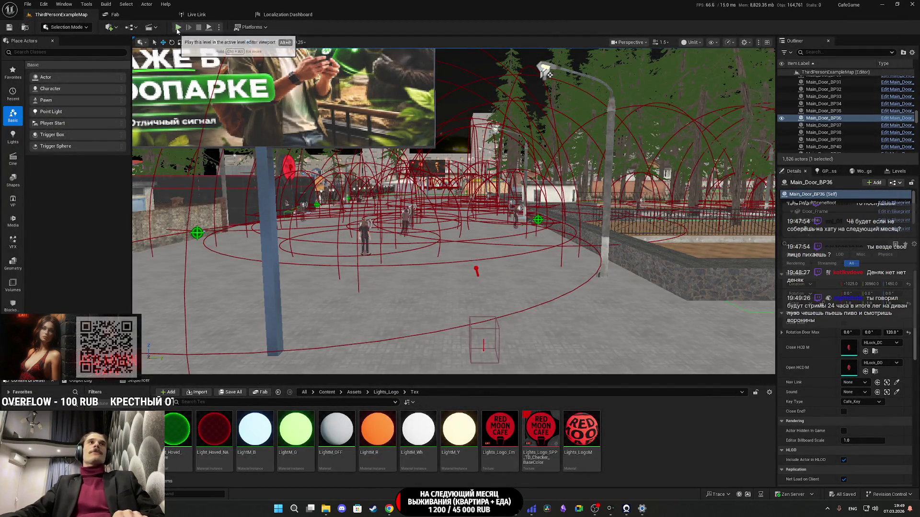
Step: Start a fullscreen playtest, switch on the toilet light, and interact with the glowing door
key(alt+p)
key(F11)
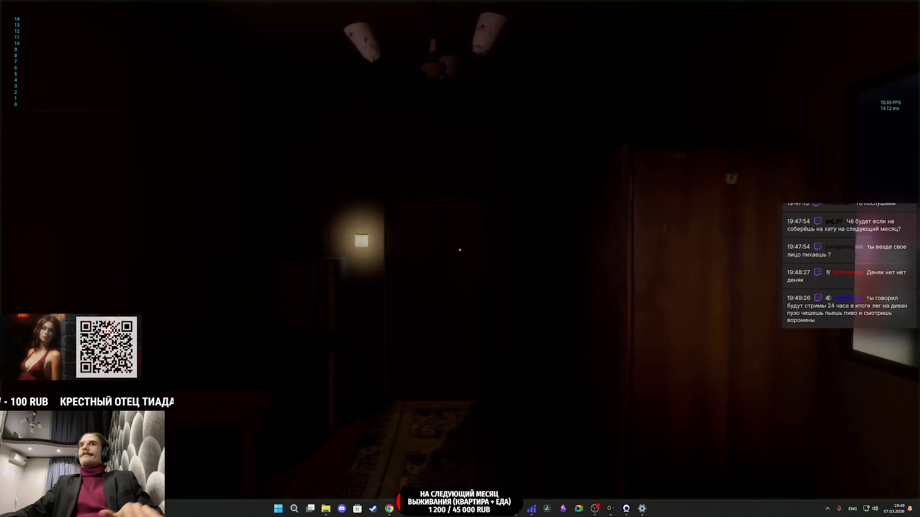
key(e)
key(w)
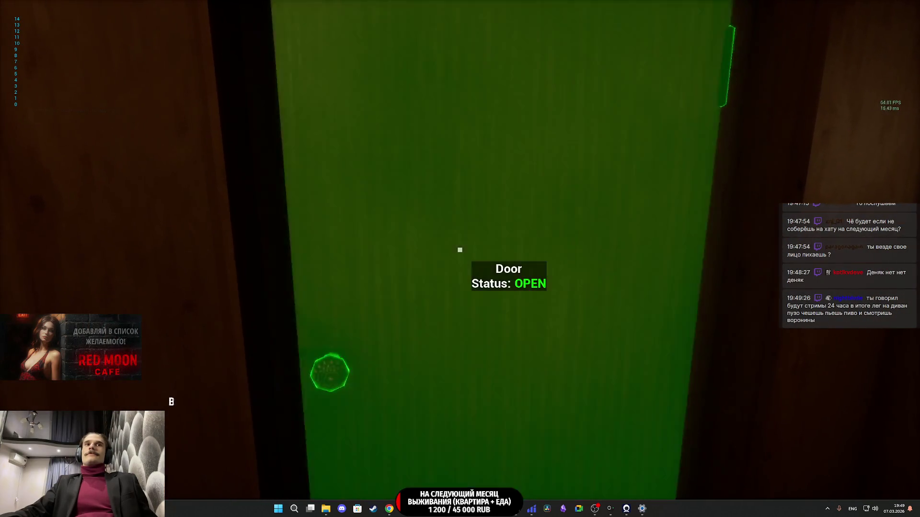
key(e)
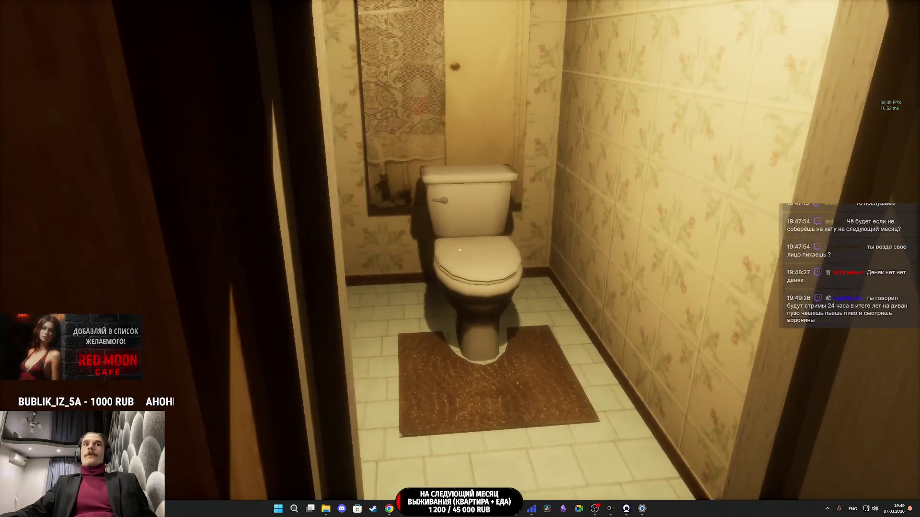
Step: Look around the toilet, back out, and walk through the hallway into the kitchen
key(s)
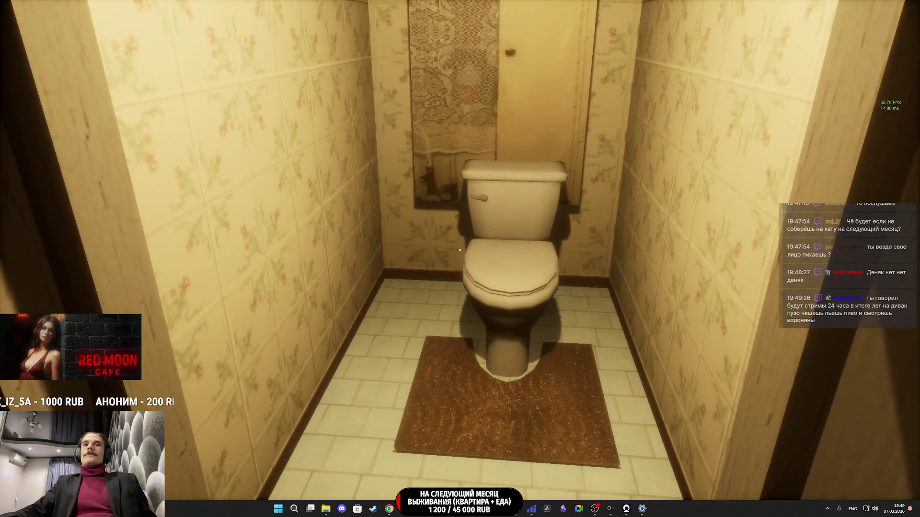
key(w)
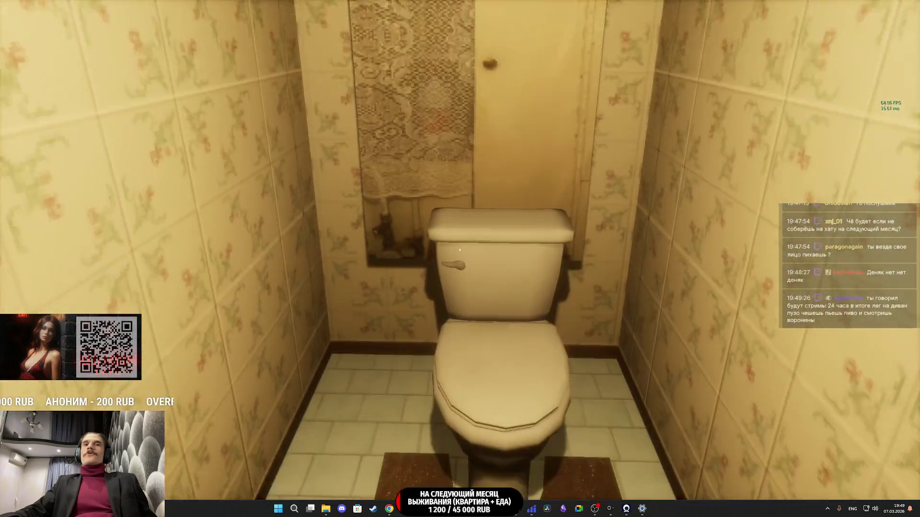
key(w)
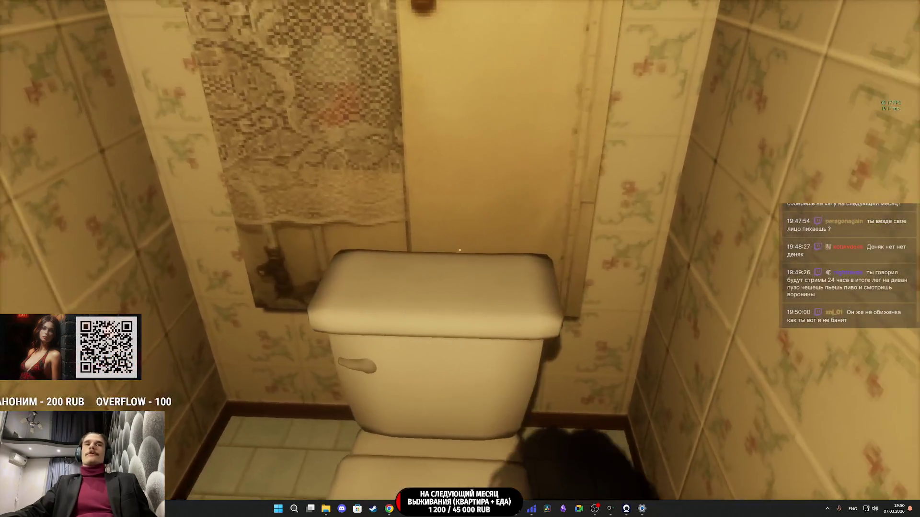
key(s)
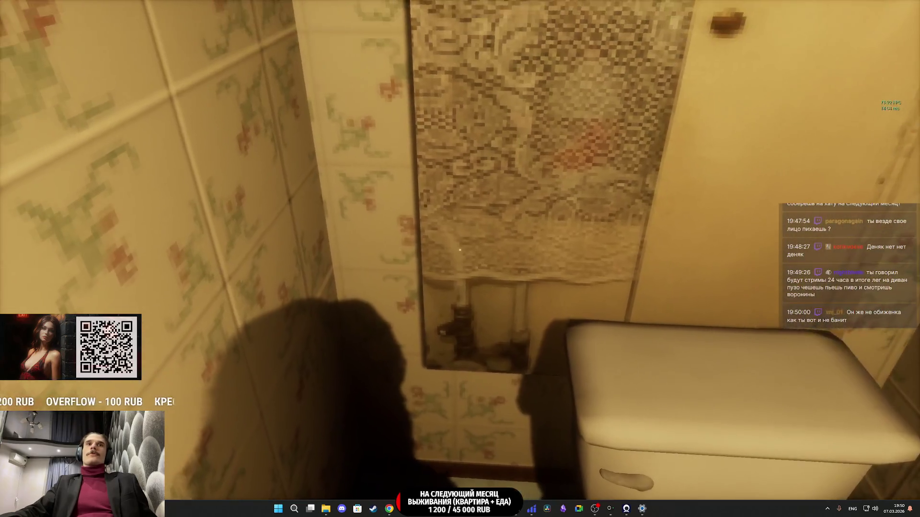
key(s)
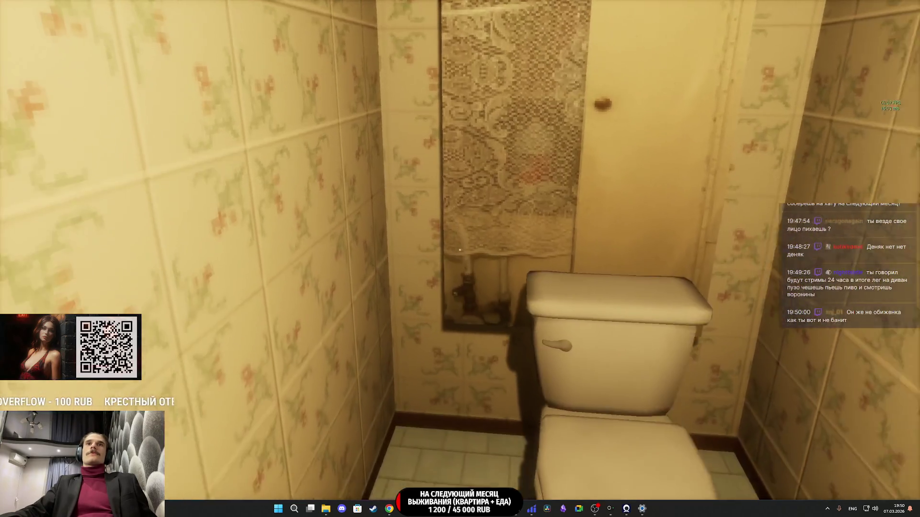
key(s)
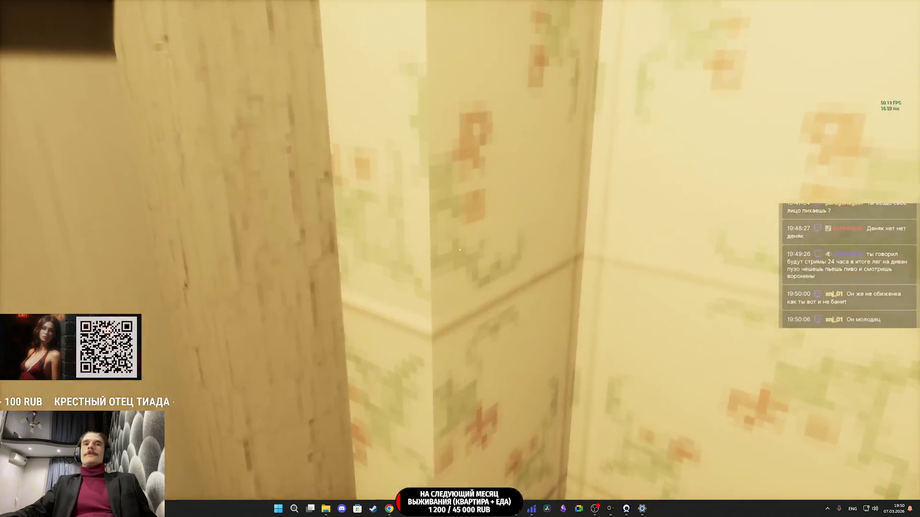
key(s)
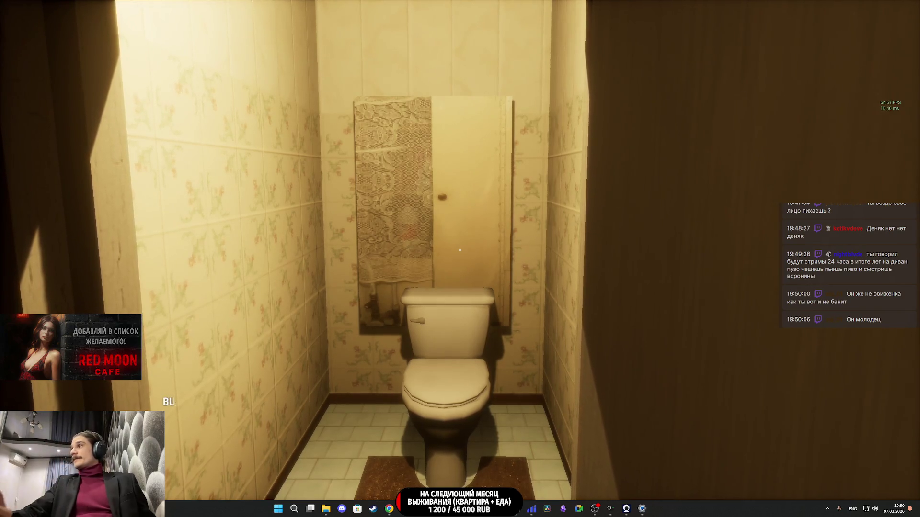
key(w)
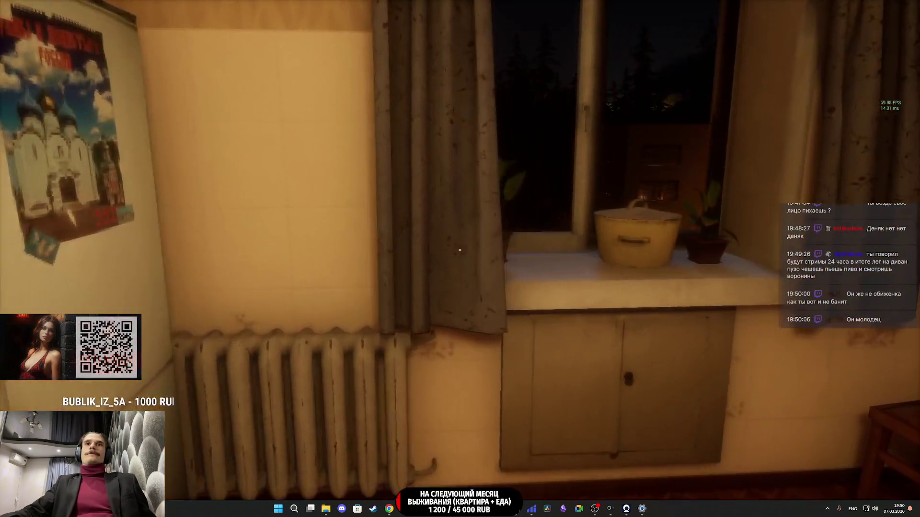
key(w)
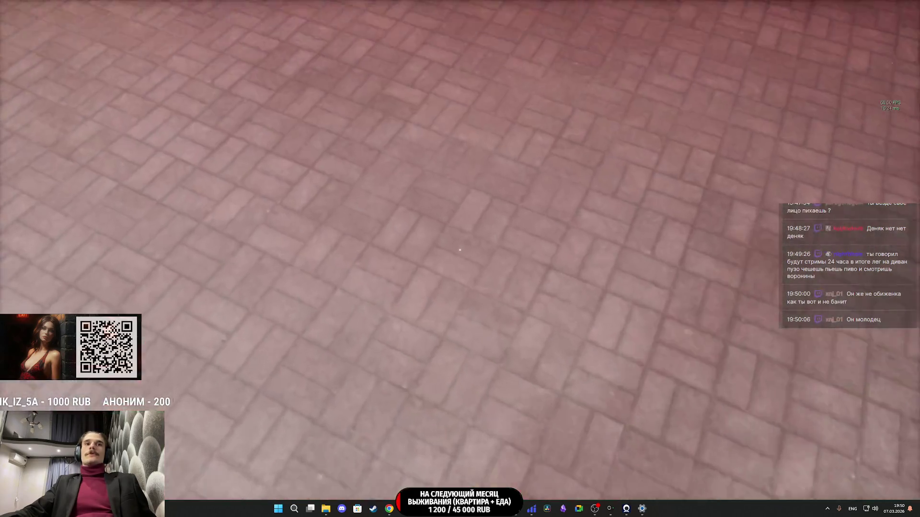
key(w)
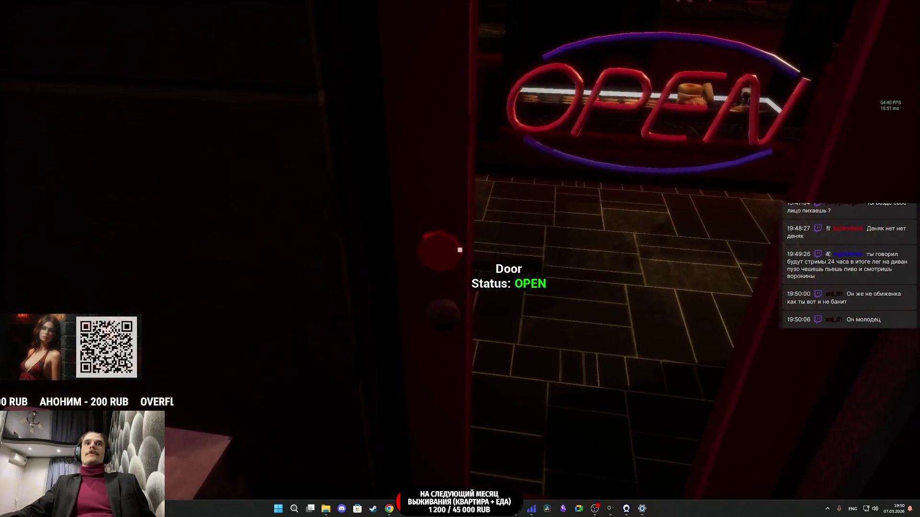
Step: Open and close the Red Moon Cafe door, then walk inside
key(e)
key(e)
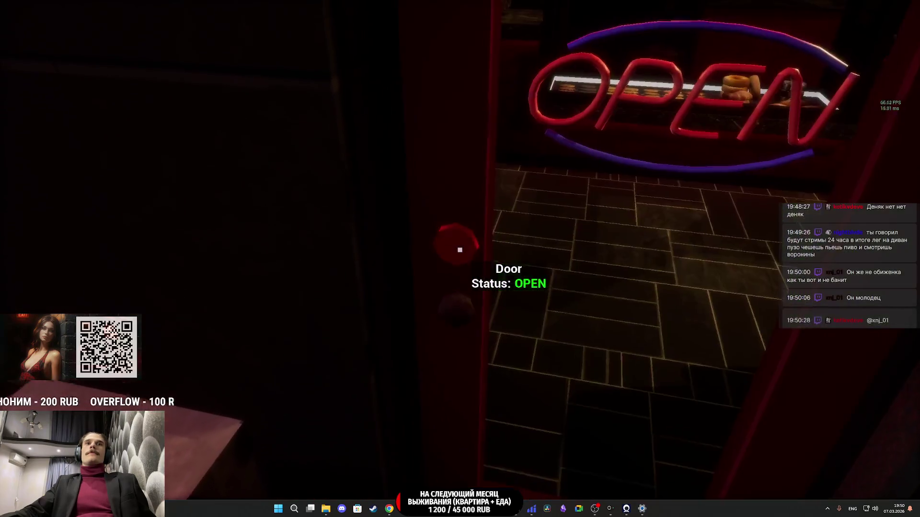
key(e)
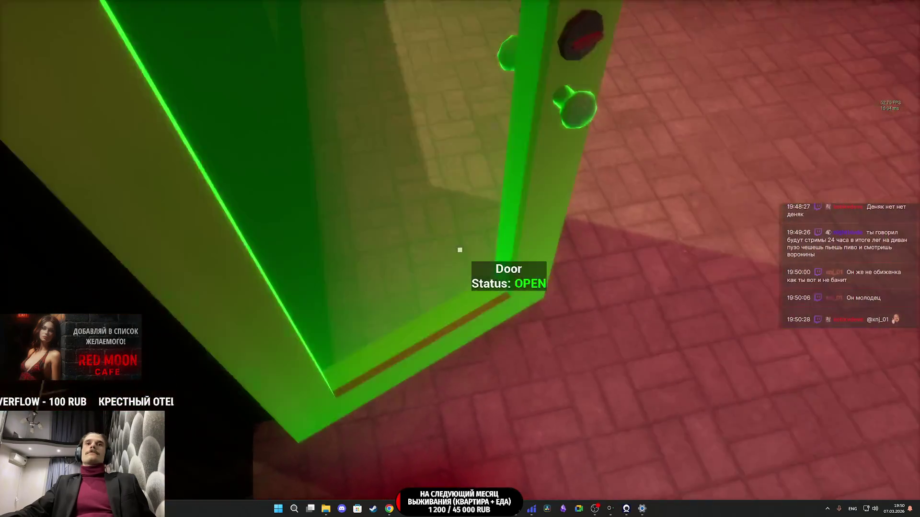
key(w)
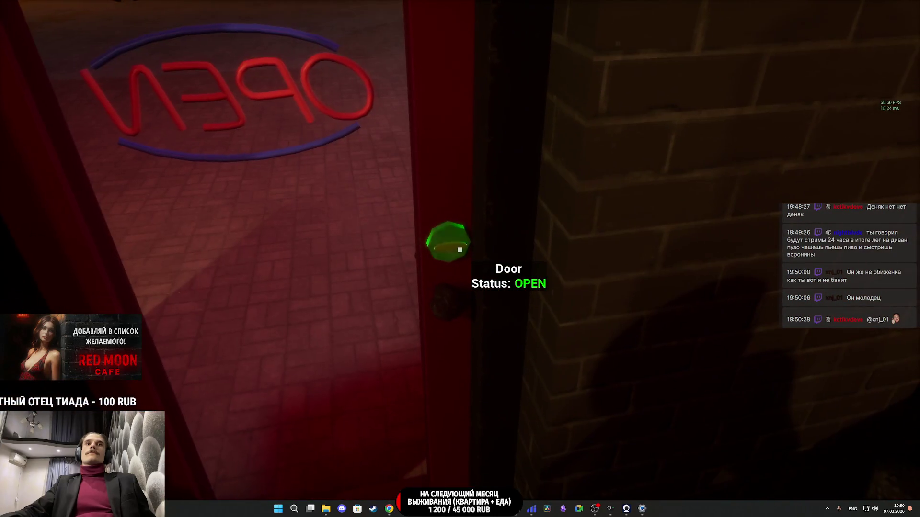
Step: Toggle the coffee shop sign until its status reads CLOSE
click(460, 250)
click(460, 249)
click(460, 250)
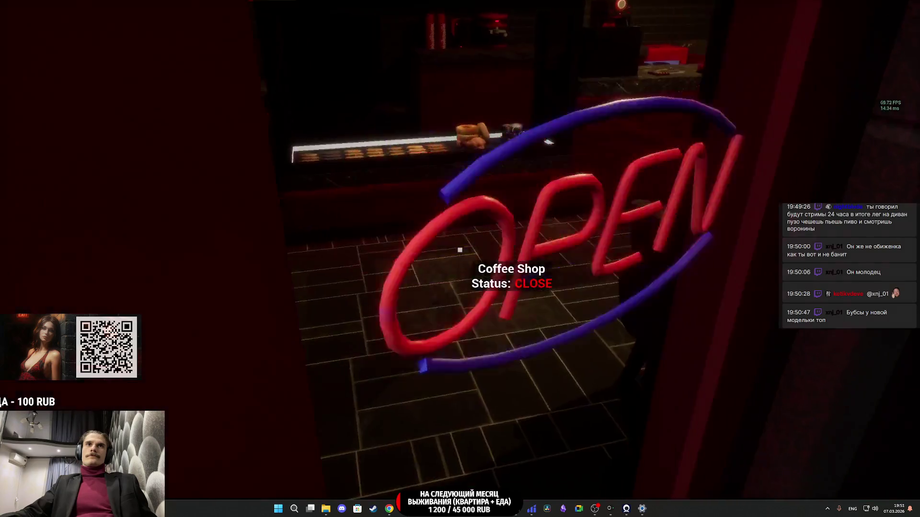
Step: Walk past the jukebox toward the restroom, then eject and switch the viewport to Lit
key(w)
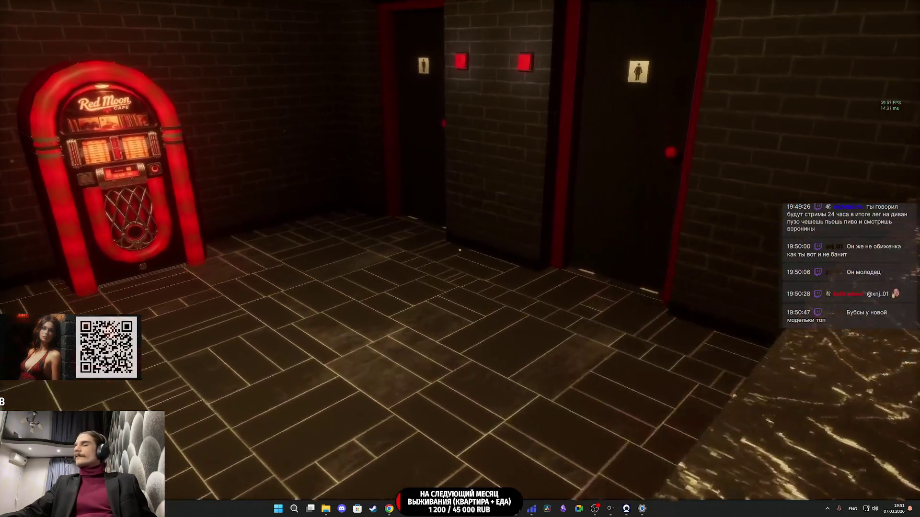
key(w)
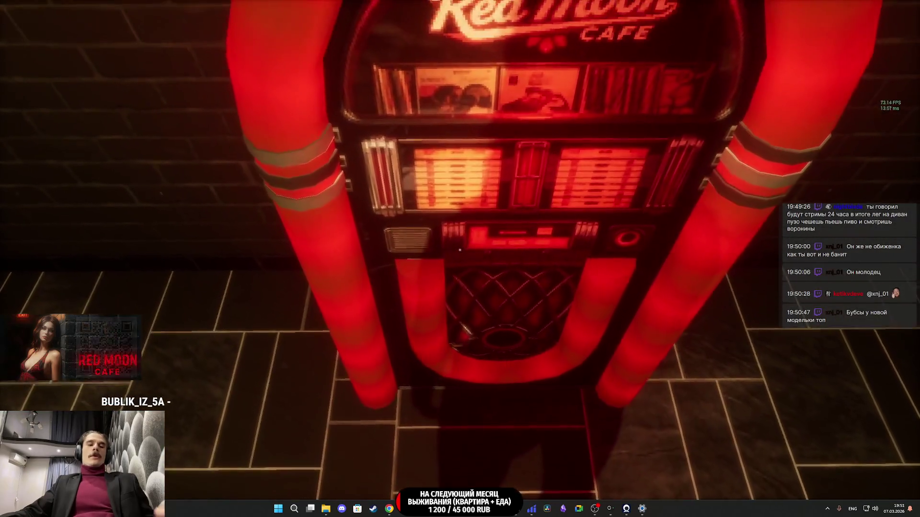
key(Escape)
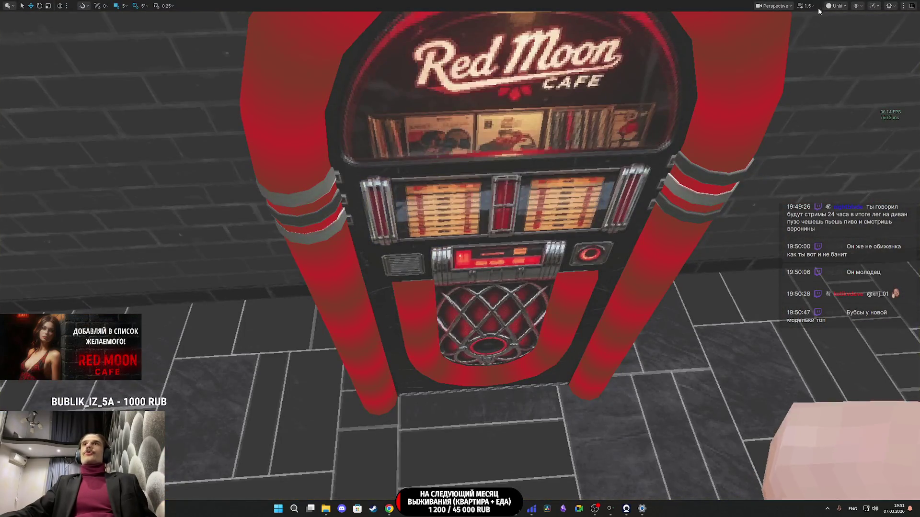
click(856, 35)
Step: Fly the camera around the woman at the table to inspect her face, back, legs and front
key(alt+p)
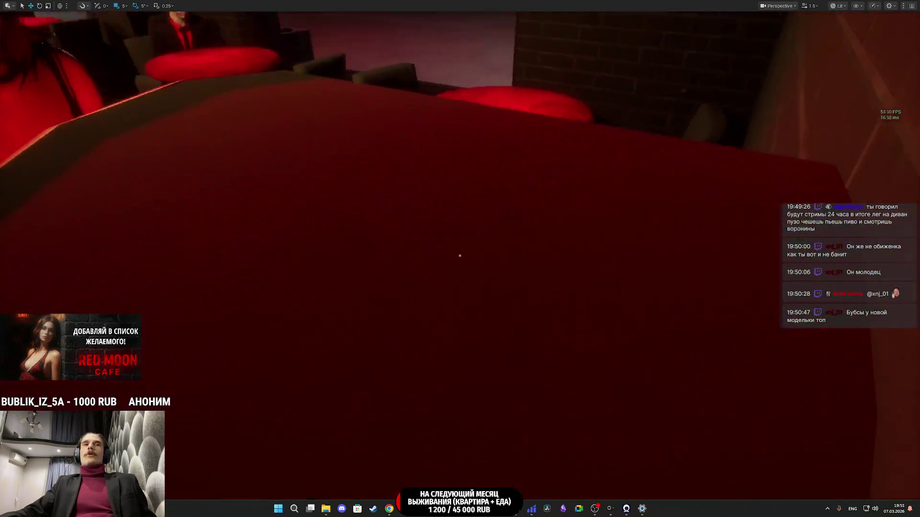
key(w)
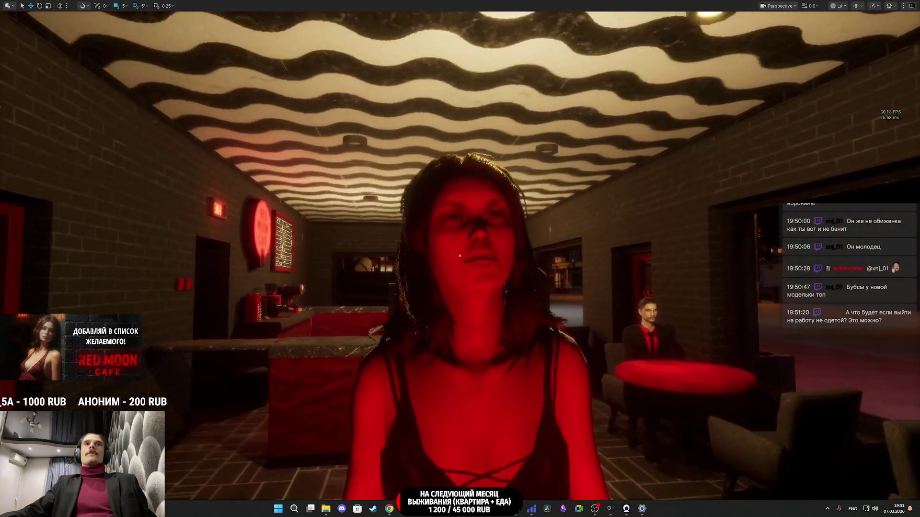
key(w)
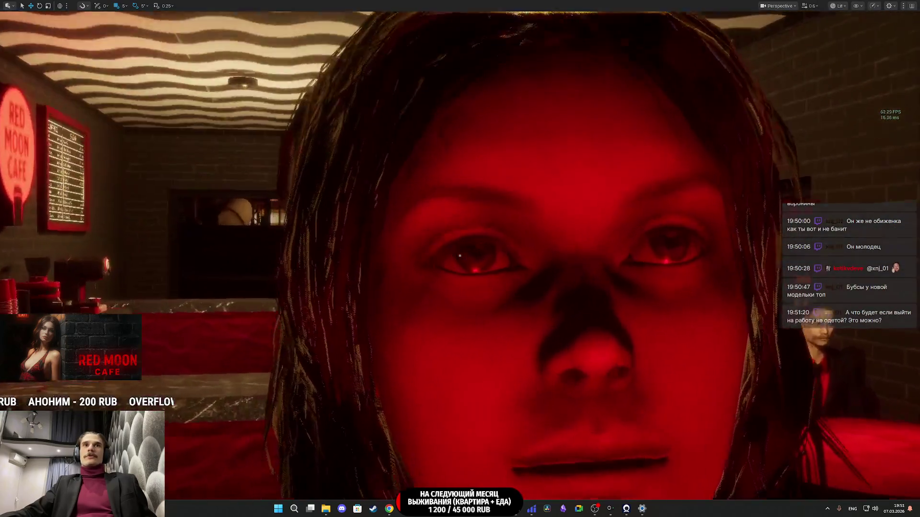
key(s)
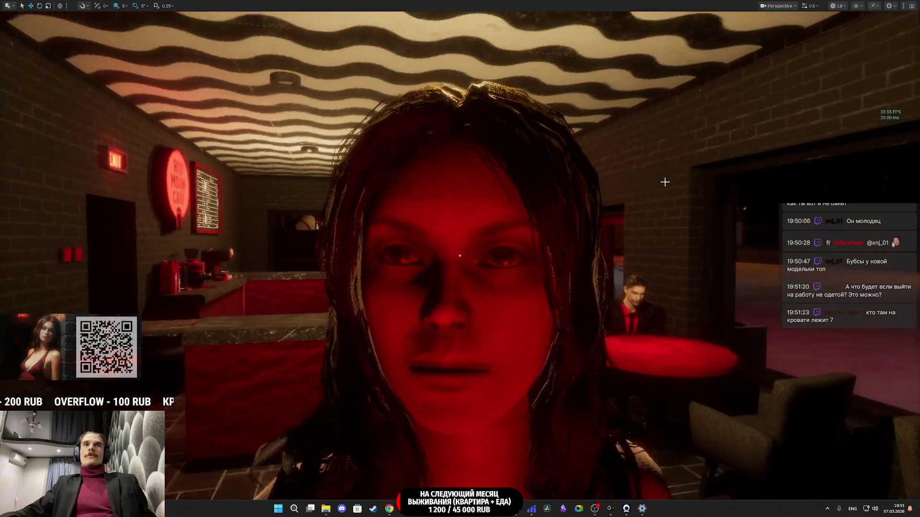
click(664, 182)
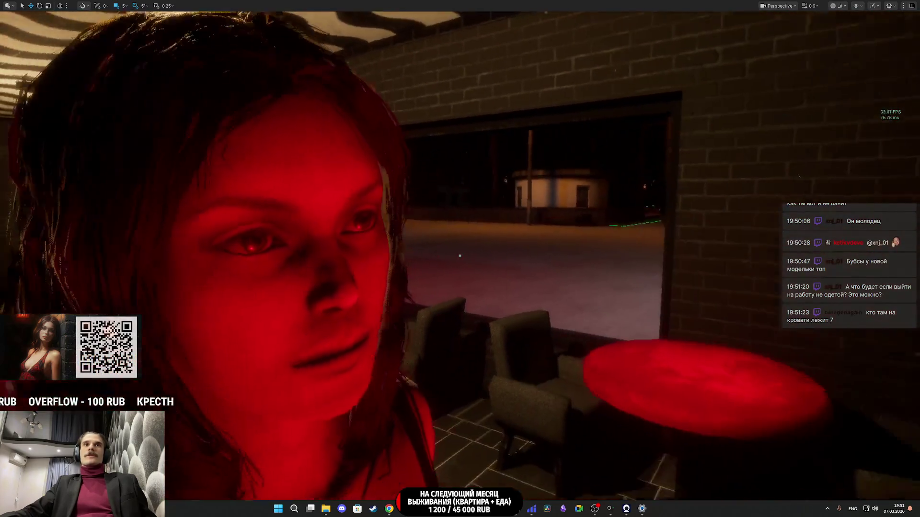
key(s)
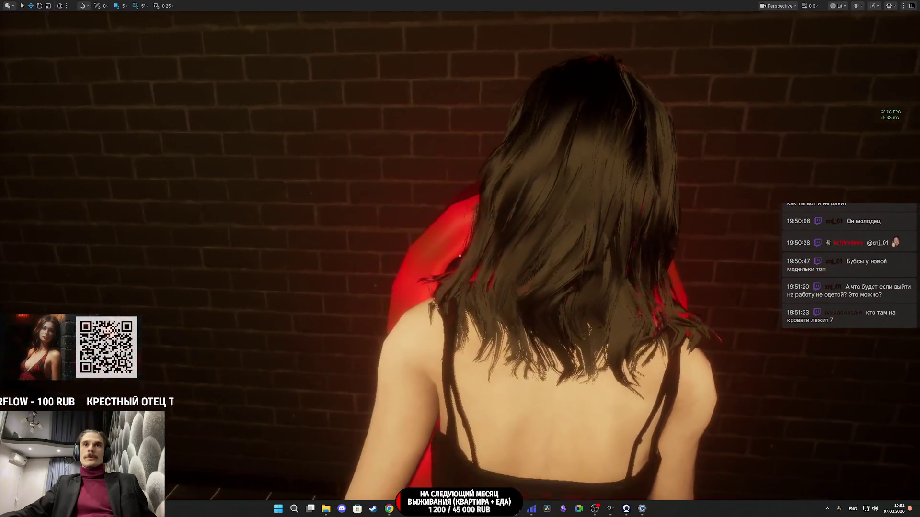
key(q)
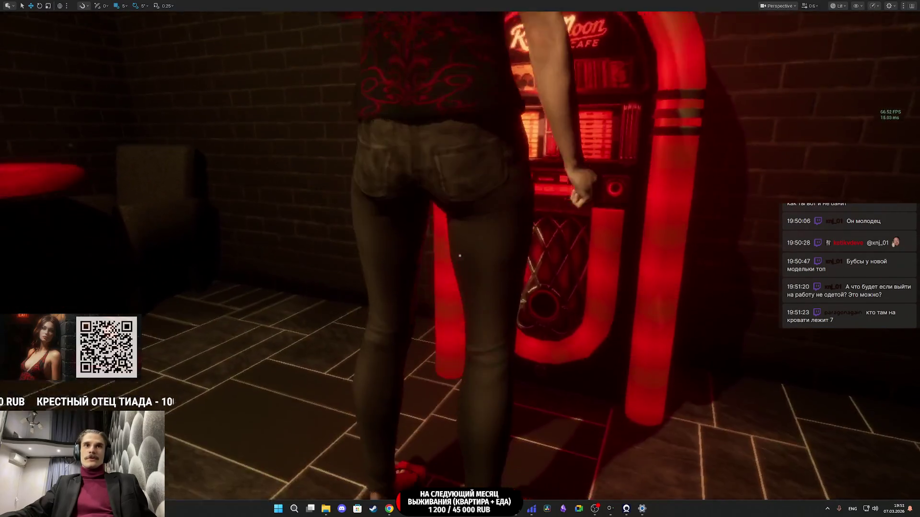
key(d)
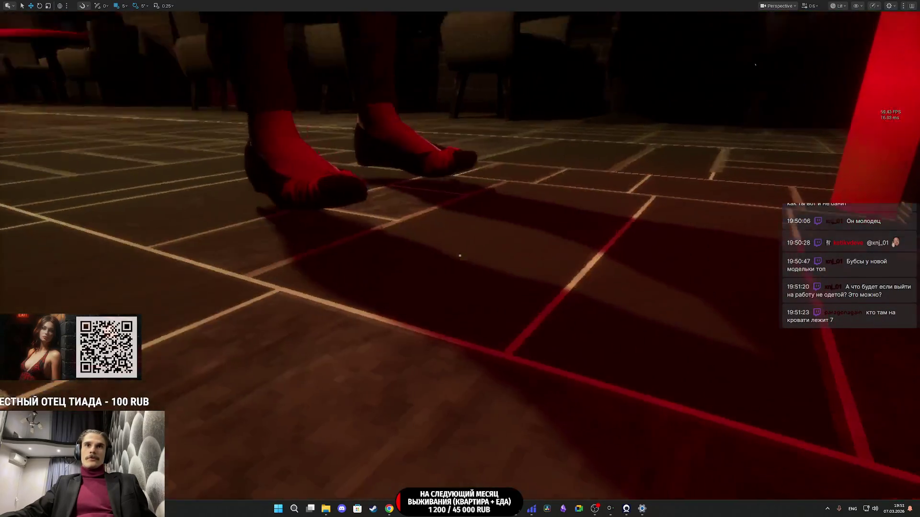
key(e)
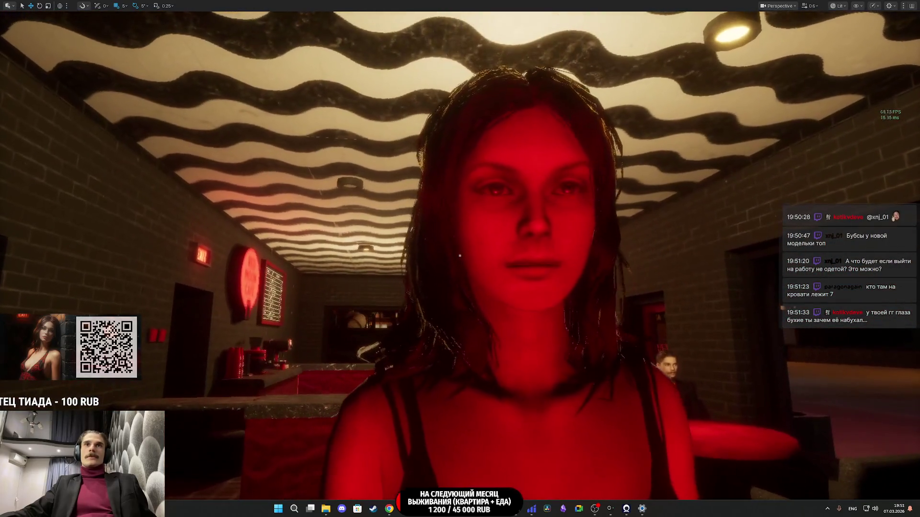
Step: Return control to the player and walk into the restroom up to the mirror
key(alt+p)
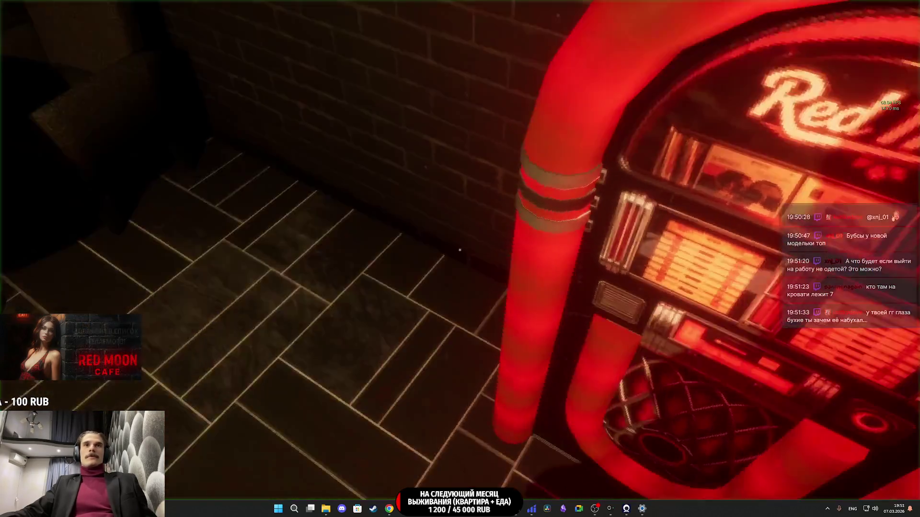
key(e)
key(w)
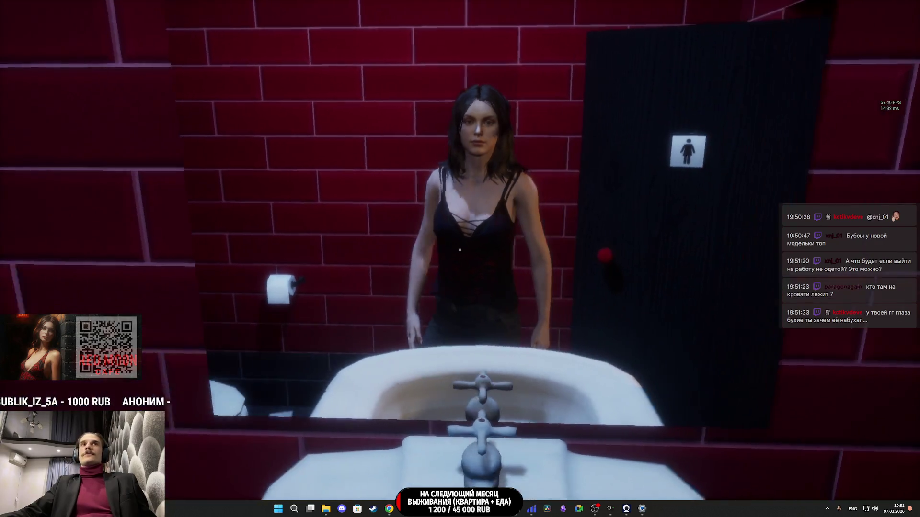
Step: Press Esc to end the Play-in-Editor session
key(Escape)
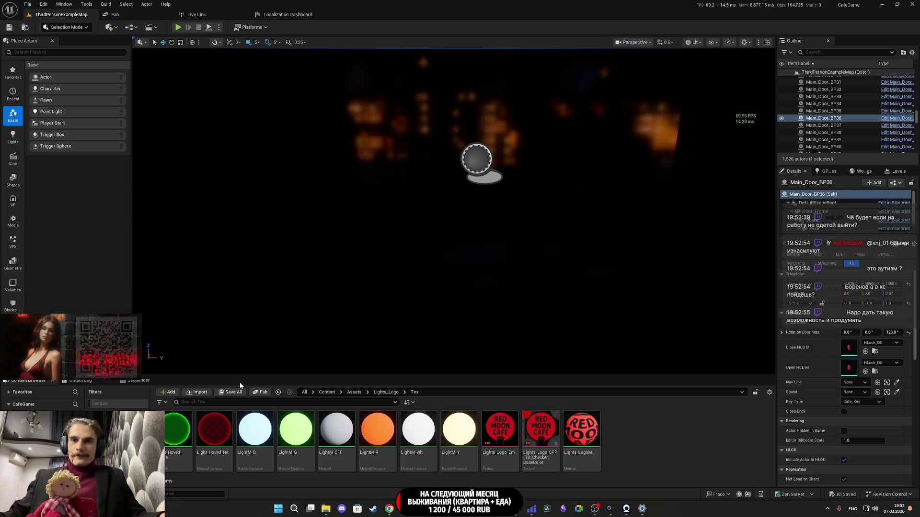
mouse_move(528, 274)
mouse_down()
mouse_move(508, 268)
mouse_move(556, 273)
mouse_move(527, 274)
mouse_move(542, 263)
mouse_up()
key(F11)
key(F11)
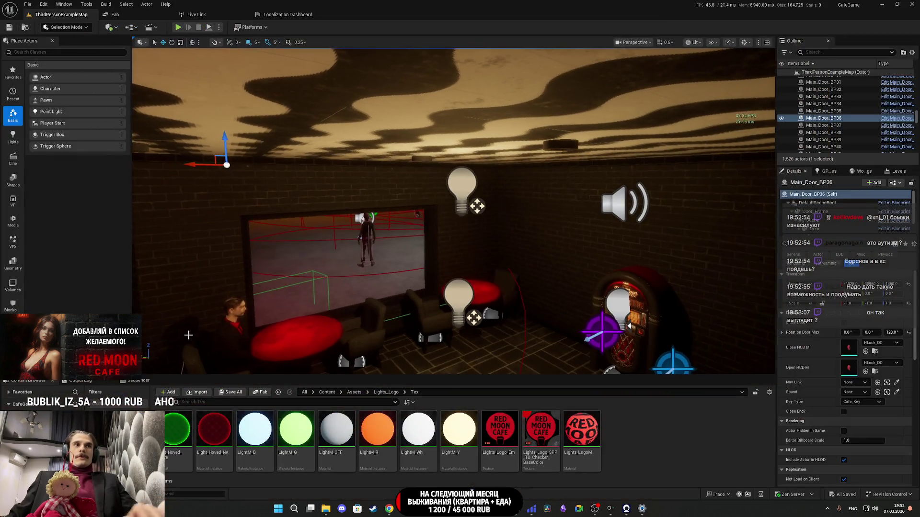
drag(528, 274, 470, 271)
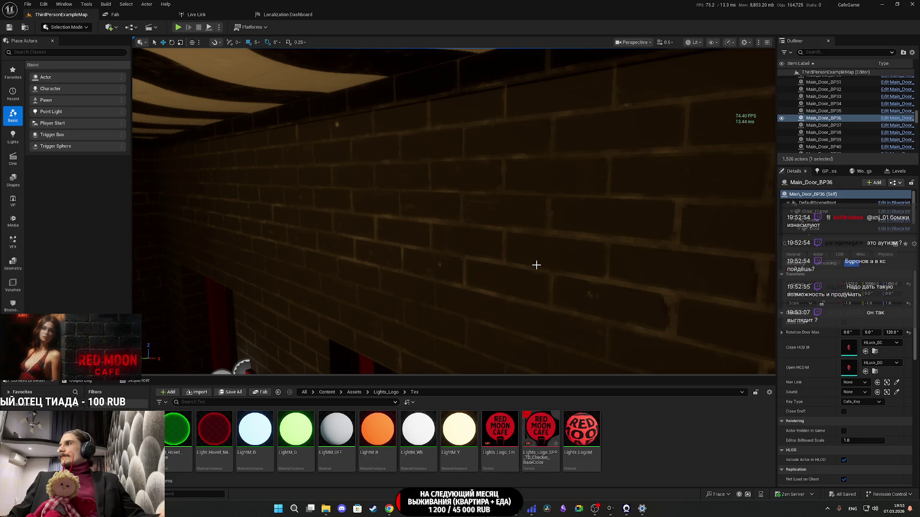
key(f)
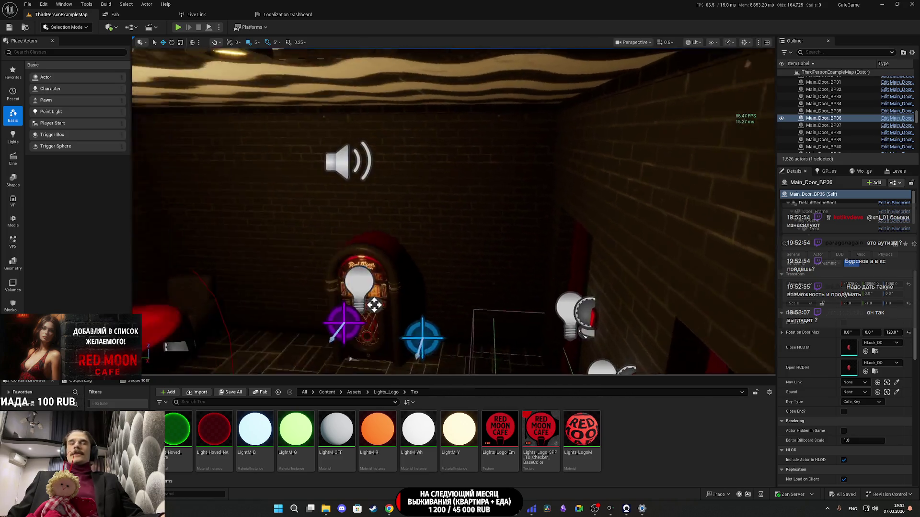
scroll(672, 233, up, 10)
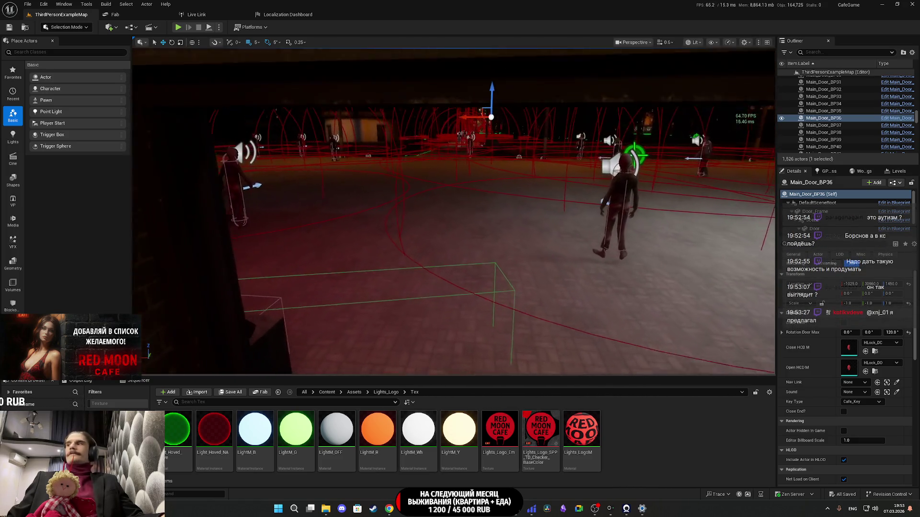
mouse_move(455, 216)
mouse_down()
mouse_move(369, 218)
mouse_move(145, 322)
mouse_move(145, 330)
mouse_move(455, 207)
mouse_up()
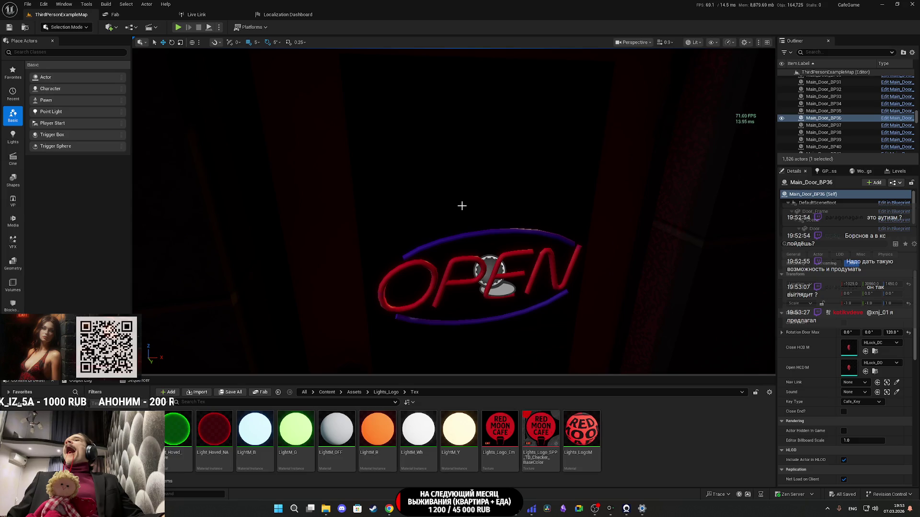
mouse_move(465, 201)
mouse_down()
mouse_move(537, 212)
mouse_move(494, 230)
mouse_move(495, 220)
mouse_up()
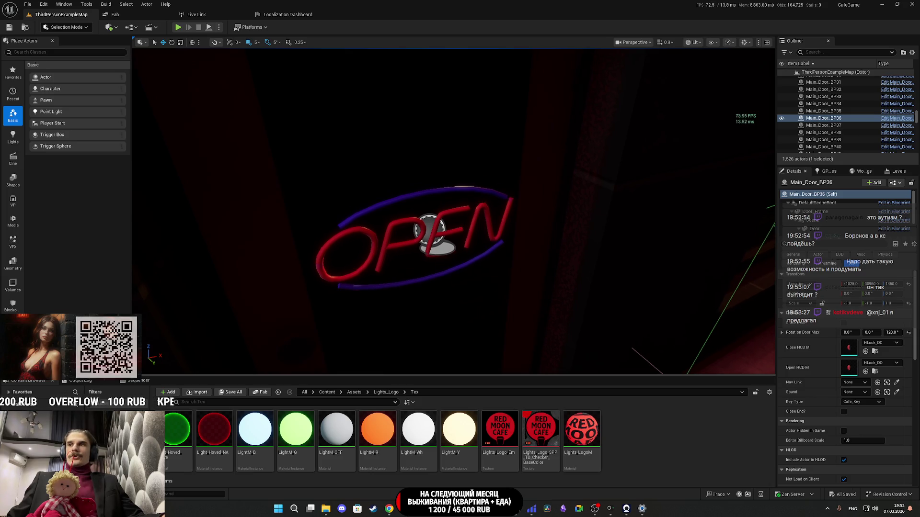
Step: Fly the view past the OPEN neon sign and jukebox to the armchairs around the red table
mouse_move(420, 509)
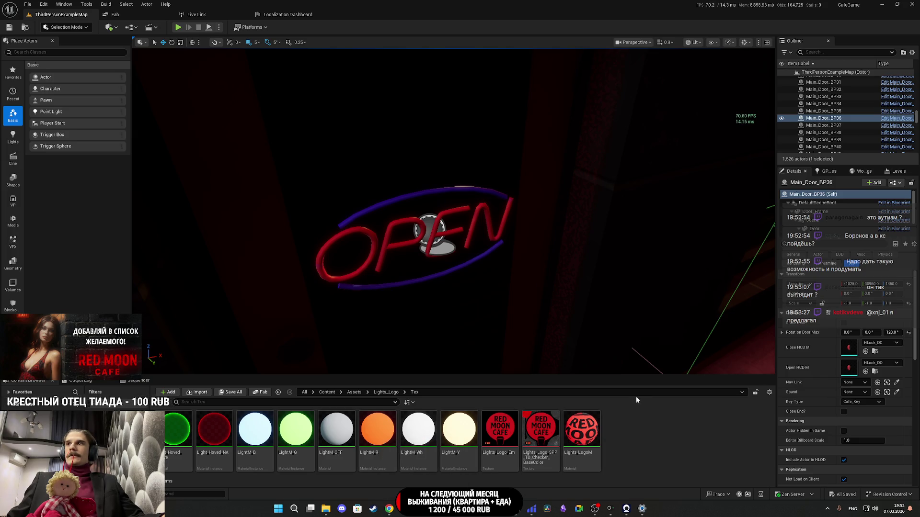
mouse_move(626, 511)
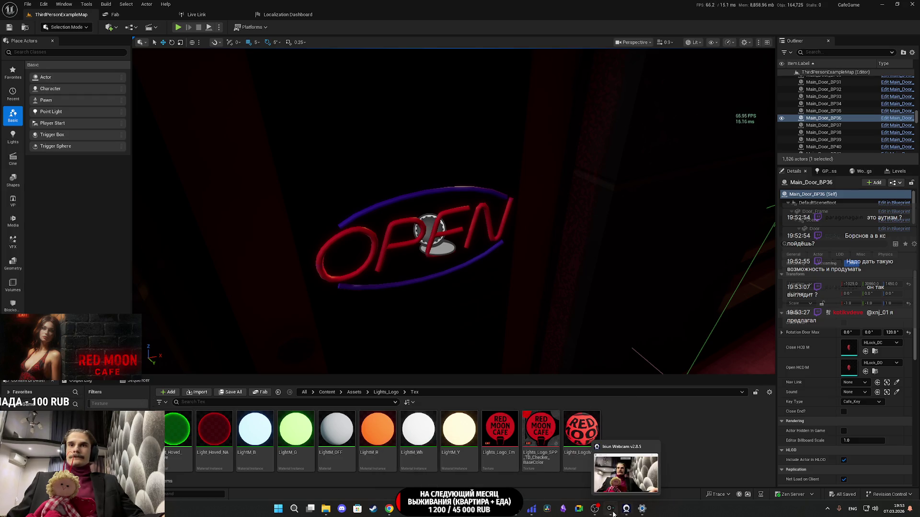
mouse_move(532, 513)
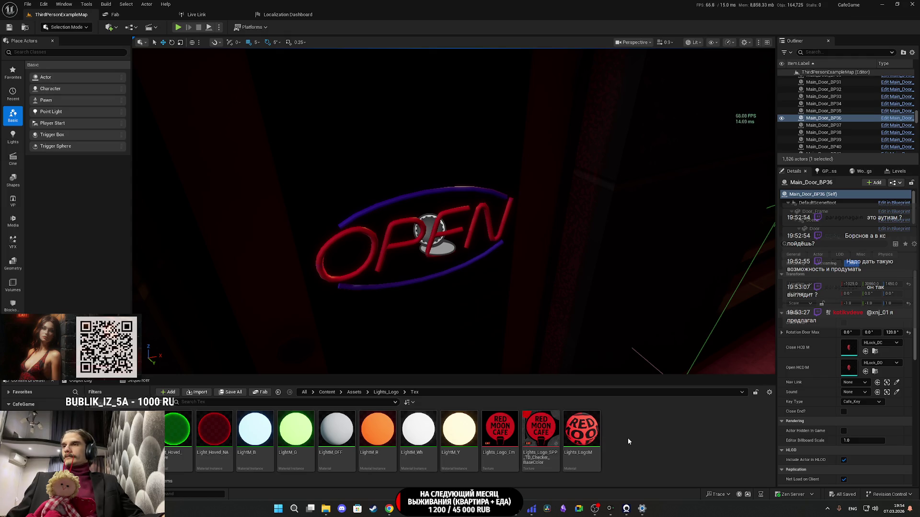
mouse_move(632, 364)
mouse_down()
mouse_move(556, 326)
mouse_move(556, 292)
mouse_move(589, 293)
mouse_move(552, 290)
mouse_up()
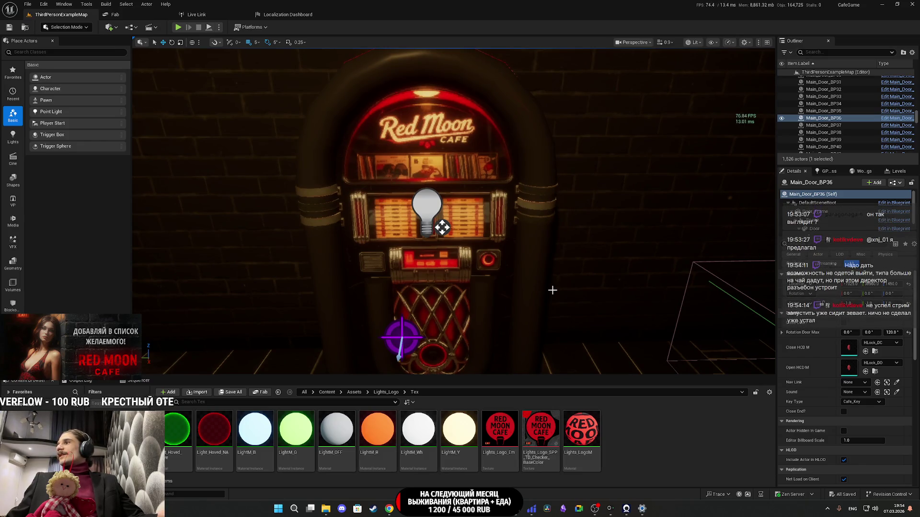
mouse_move(552, 290)
mouse_down()
mouse_move(594, 292)
mouse_move(608, 313)
mouse_up()
Step: Select an armchair and open its Chair_BP Blueprint via Edit Blueprint
click(533, 238)
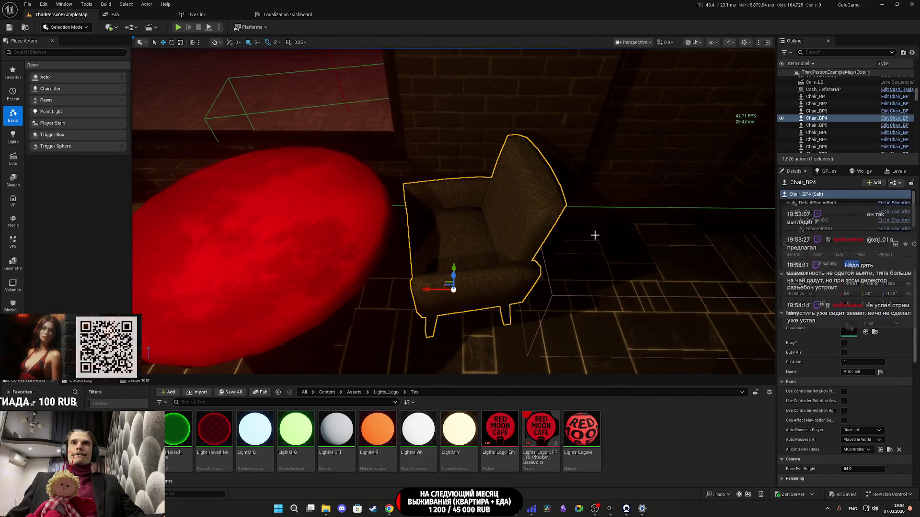
click(897, 184)
click(843, 204)
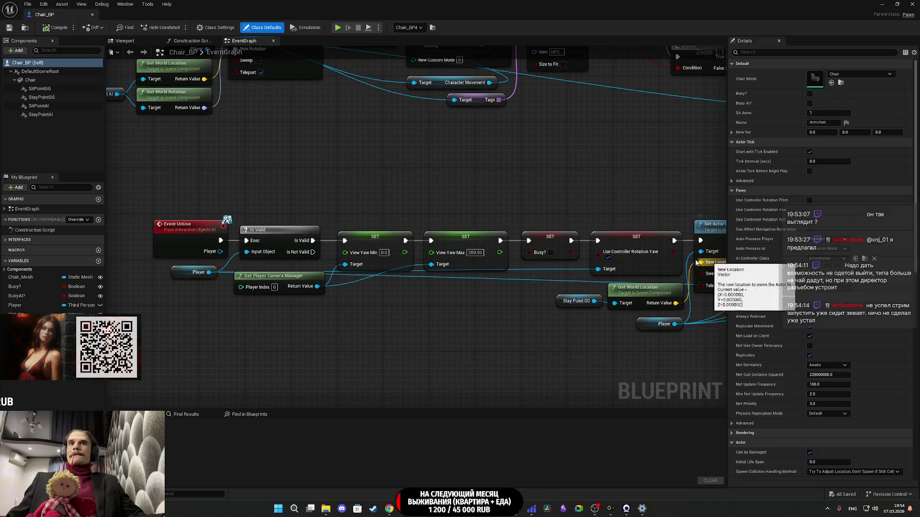
Step: Gather the Event Hoved and Chair Hoved nodes into clear space at the upper left
drag(510, 200, 527, 208)
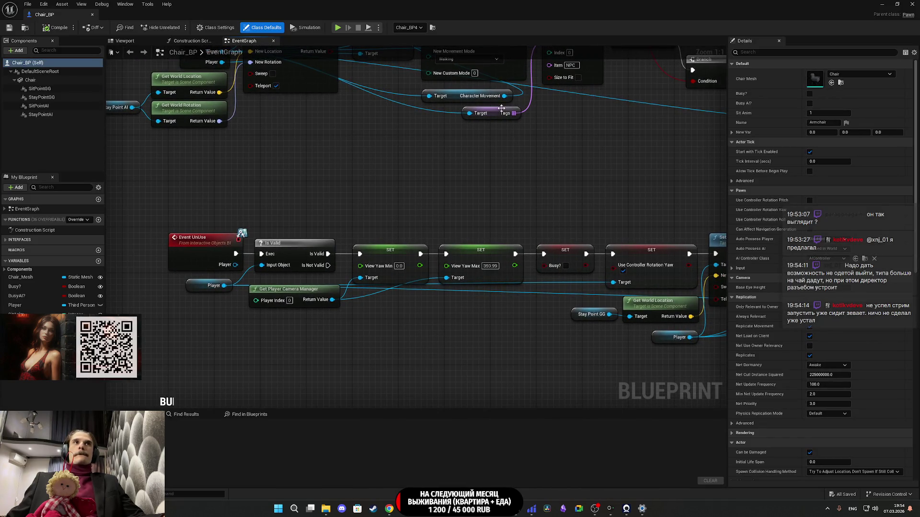
scroll(336, 174, down, 10)
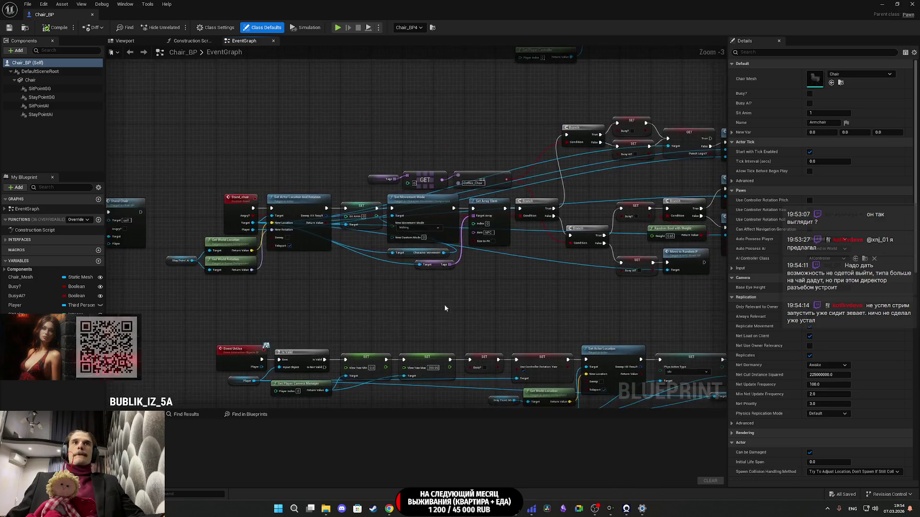
scroll(349, 212, up, 8)
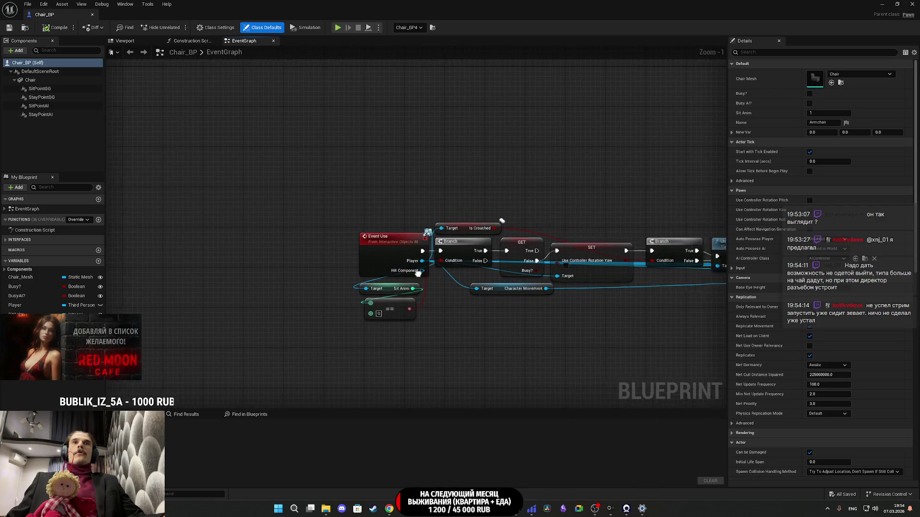
scroll(153, 264, down, 3)
scroll(319, 263, up, 4)
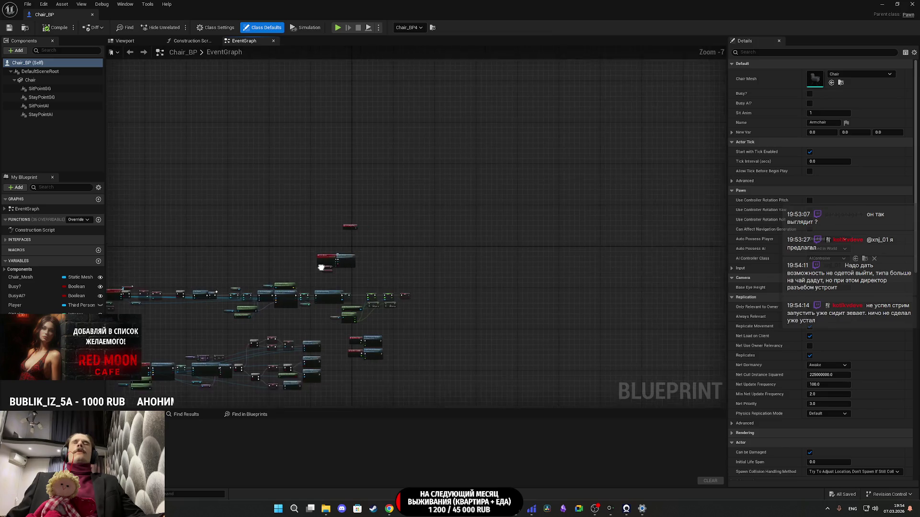
mouse_move(277, 322)
mouse_down()
mouse_move(370, 289)
mouse_move(340, 279)
mouse_move(343, 318)
mouse_move(467, 225)
mouse_up()
drag(314, 194, 522, 233)
mouse_move(553, 291)
mouse_down()
mouse_move(139, 189)
mouse_move(445, 204)
mouse_move(349, 206)
mouse_up()
Step: Add a Get Sit Anim node from Event Hoved's Player pin, placed beneath Chair Hoved
click(551, 245)
mouse_move(552, 245)
mouse_down()
mouse_move(496, 200)
mouse_move(444, 211)
mouse_move(488, 246)
mouse_move(476, 242)
mouse_up()
drag(390, 200, 438, 246)
text(get)
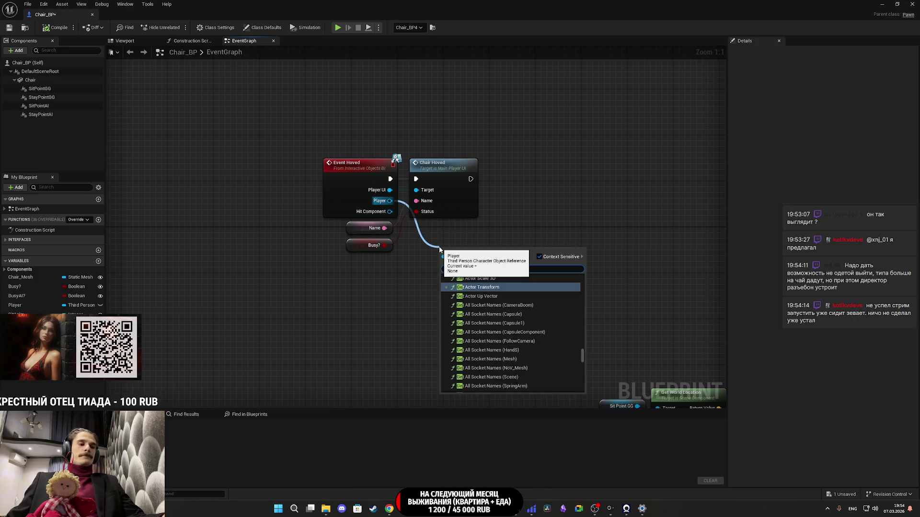
text( sit)
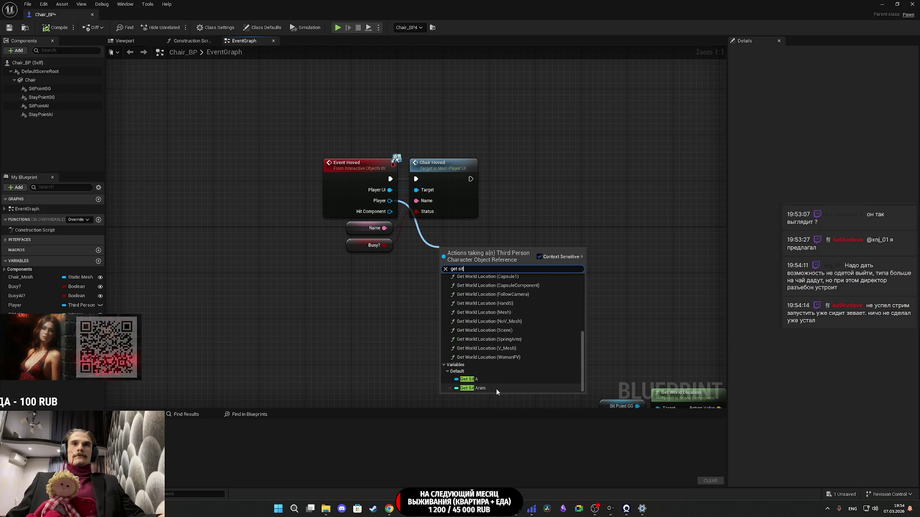
click(495, 388)
drag(468, 253, 439, 236)
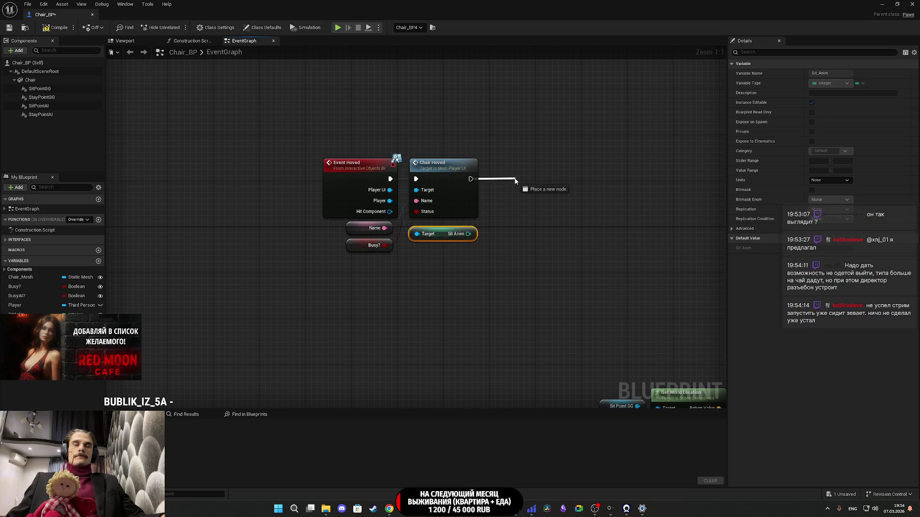
Step: Cancel a wire dragged off Chair Hoved and switch to the web browser
drag(513, 180, 514, 178)
click(495, 199)
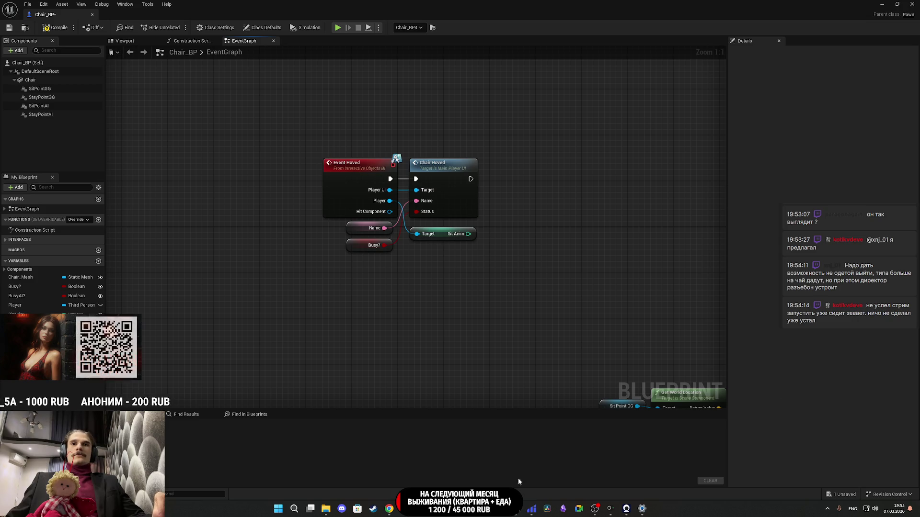
click(389, 509)
Step: Play the 'you feel happier alone.' YouTube video, then switch via Twitch back to Unreal
click(114, 7)
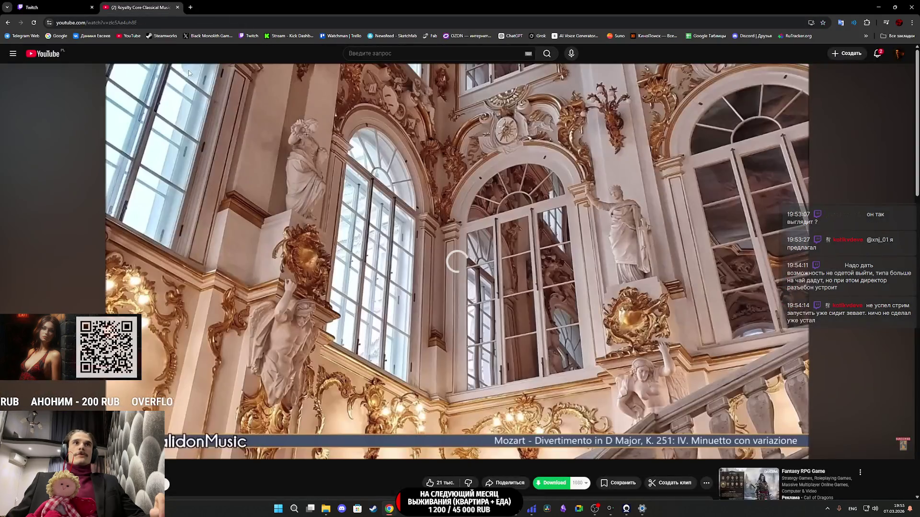
scroll(334, 315, down, 4)
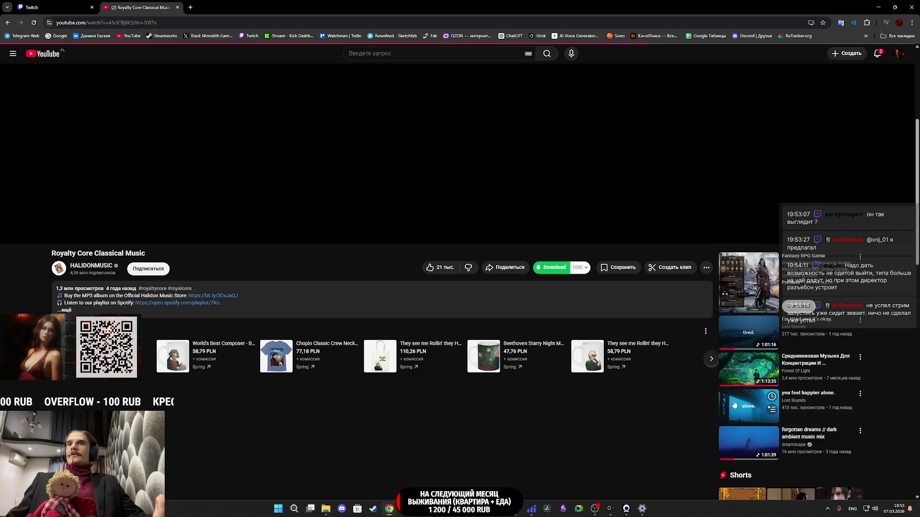
click(734, 404)
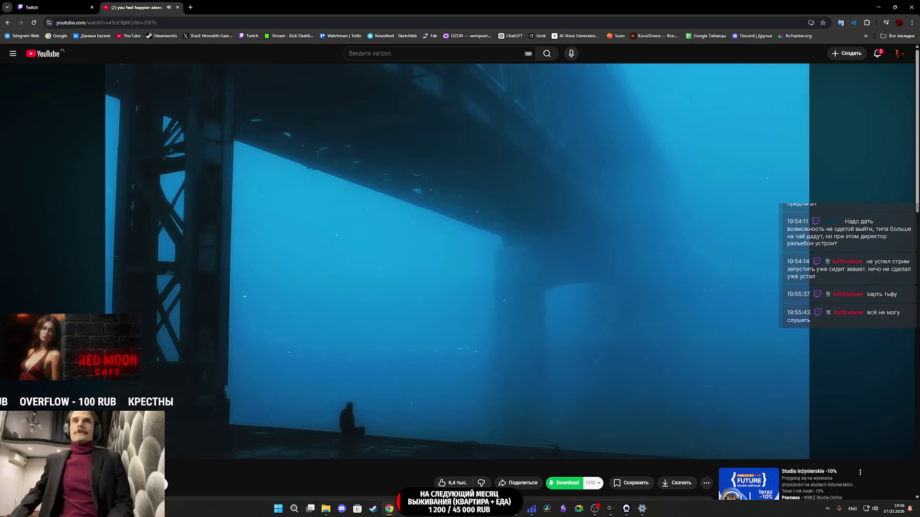
mouse_move(324, 315)
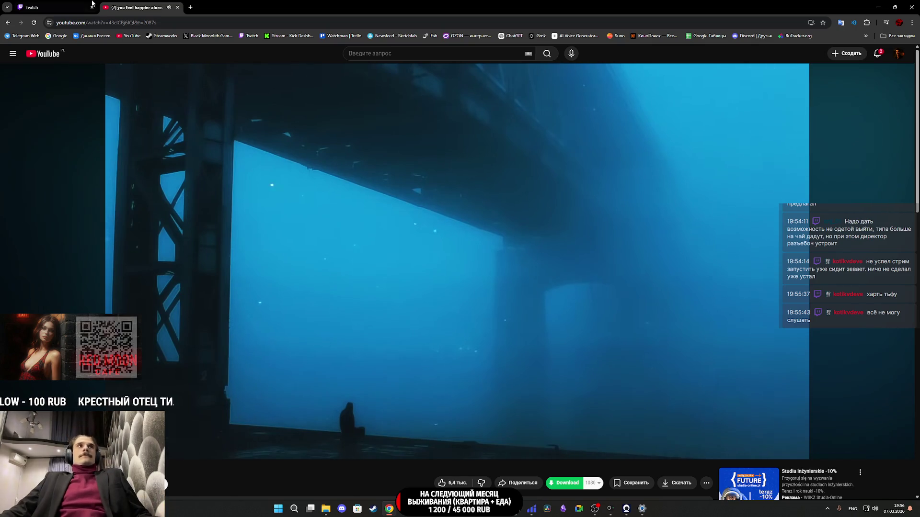
key(ctrl+Tab)
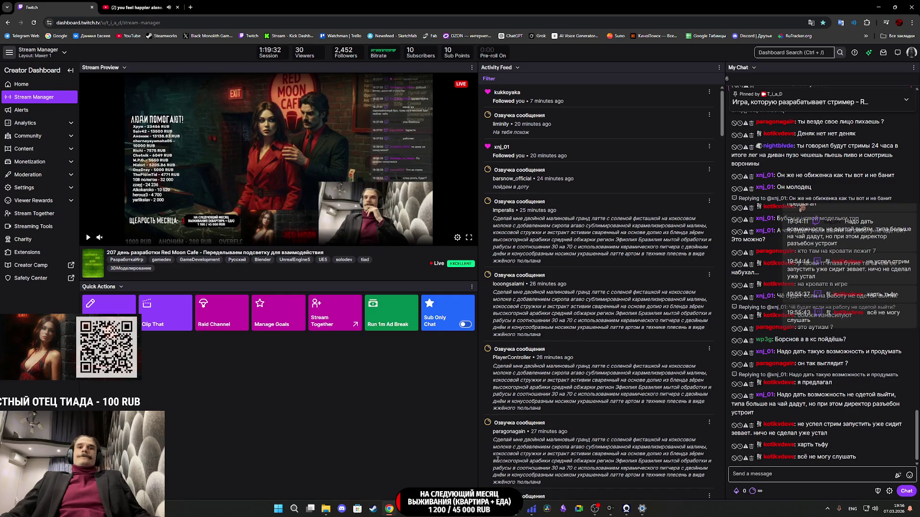
key(alt+Tab)
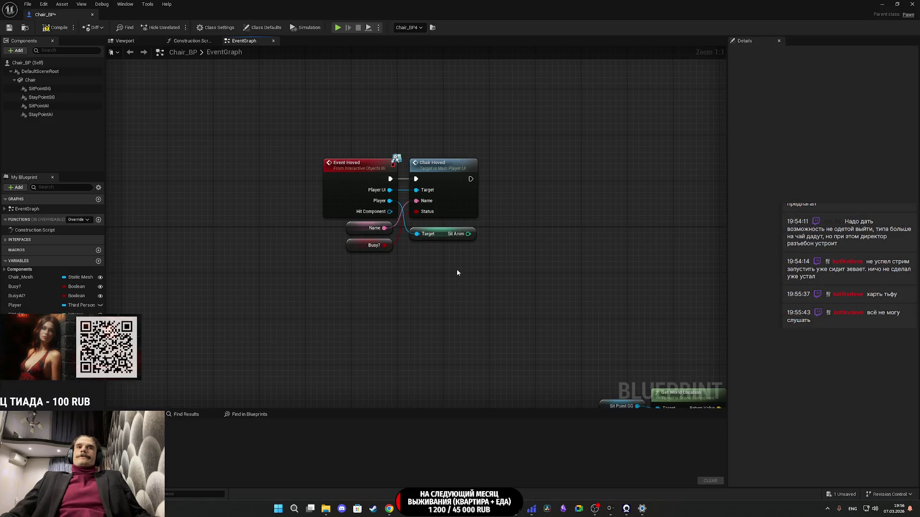
Step: Recentre the Chair_BP graph on the hover nodes and drag a wire from Chair Hoved's exec output
drag(457, 275, 478, 333)
drag(522, 313, 469, 314)
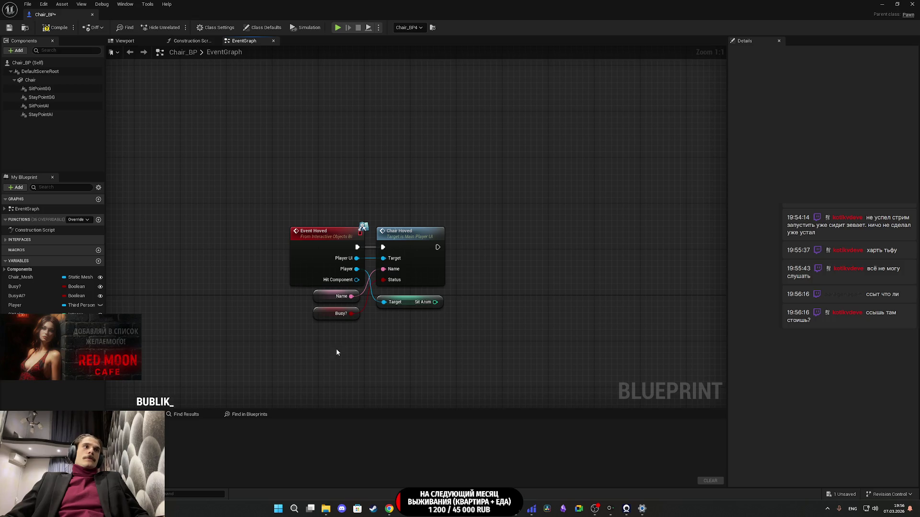
drag(309, 348, 283, 355)
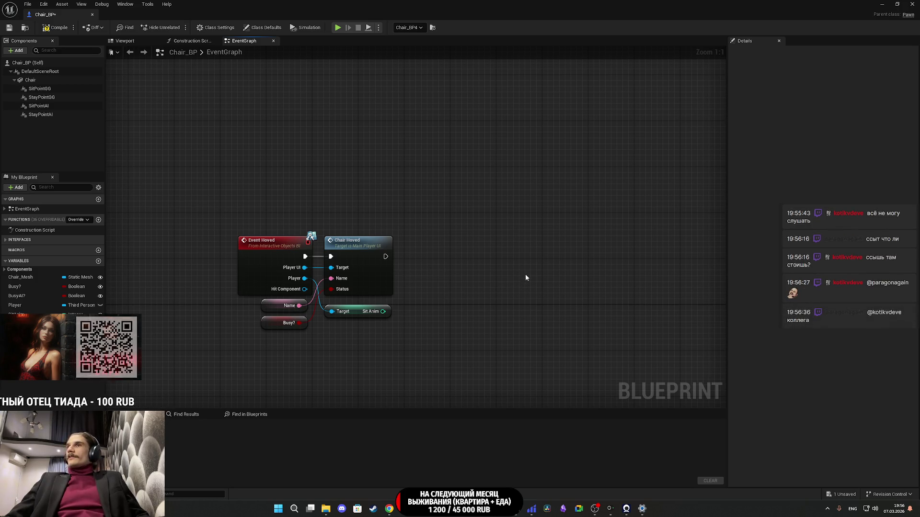
mouse_move(409, 270)
mouse_down()
mouse_move(406, 289)
mouse_move(391, 283)
mouse_move(426, 284)
mouse_up()
Step: Add a Set Overlay Material (Chair) node after Chair Hoved and tidy its Chair getter
text(set ma)
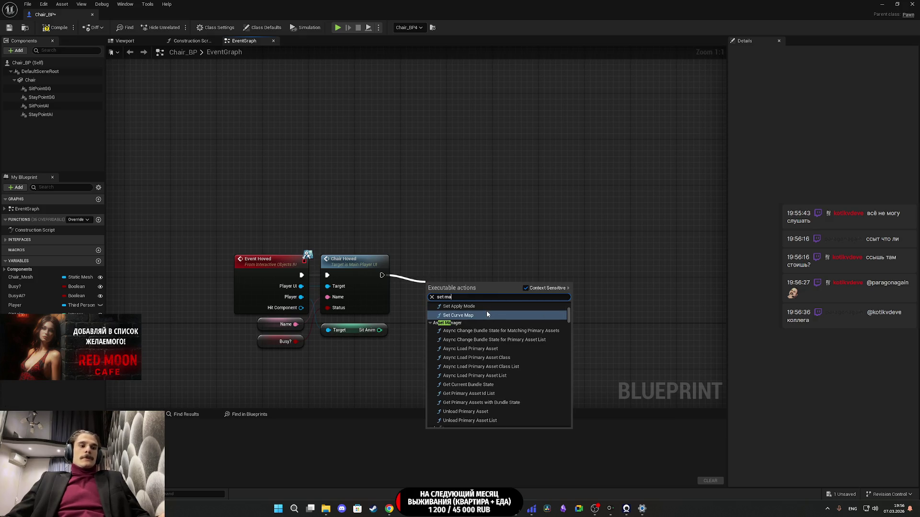
text(teri)
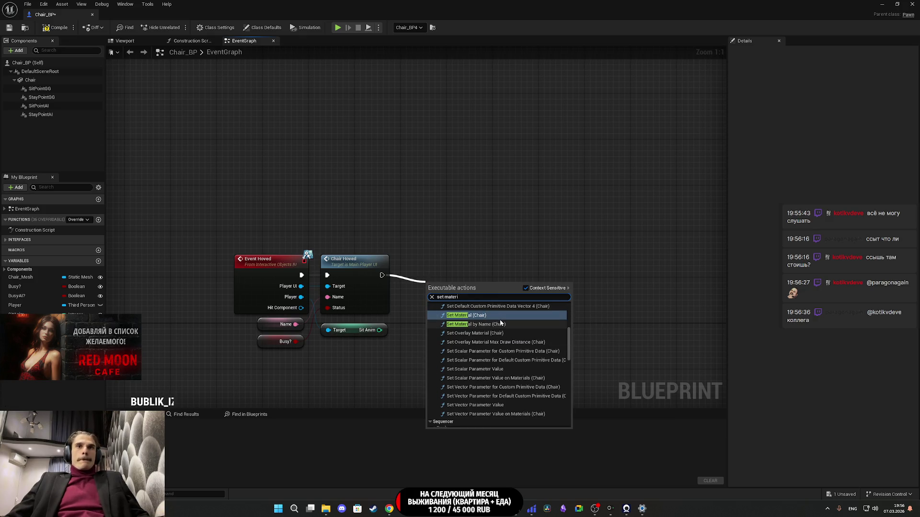
text(a)
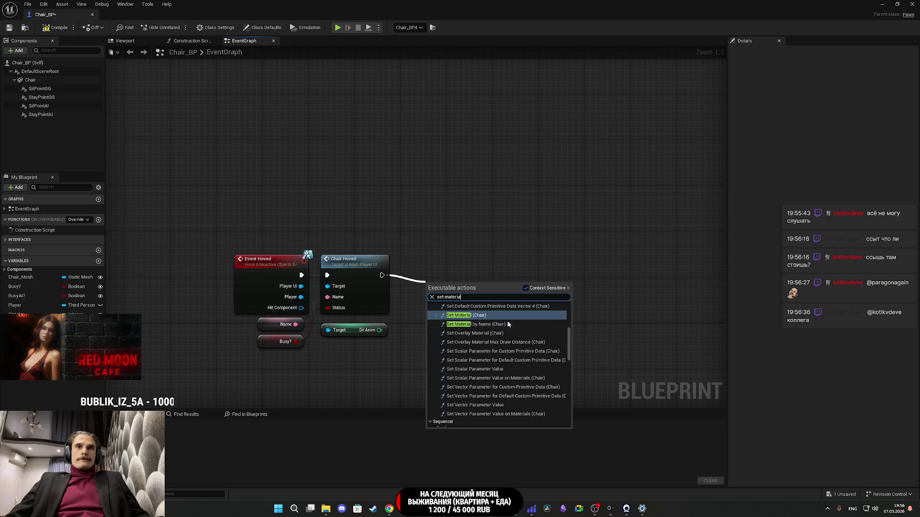
click(478, 334)
mouse_move(463, 301)
mouse_down()
mouse_move(460, 257)
mouse_move(439, 231)
mouse_move(487, 262)
mouse_move(462, 286)
mouse_up()
click(439, 231)
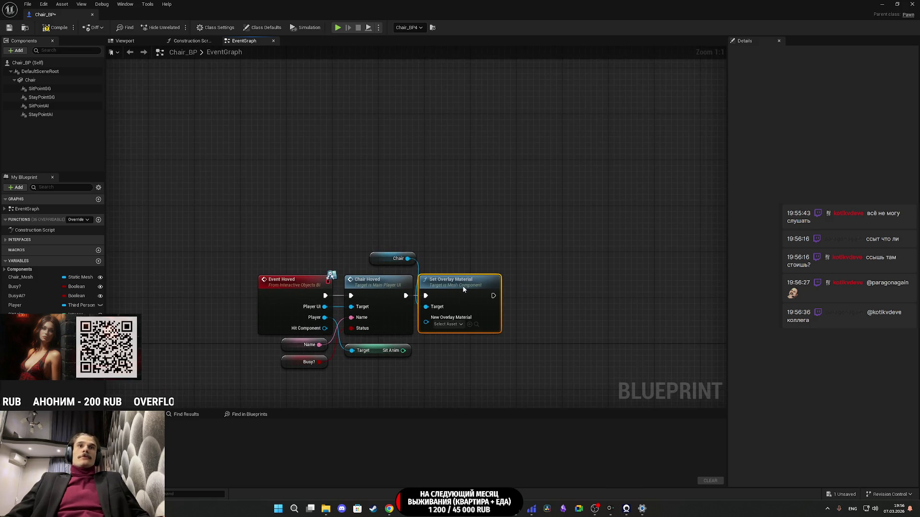
click(454, 258)
drag(373, 260, 371, 267)
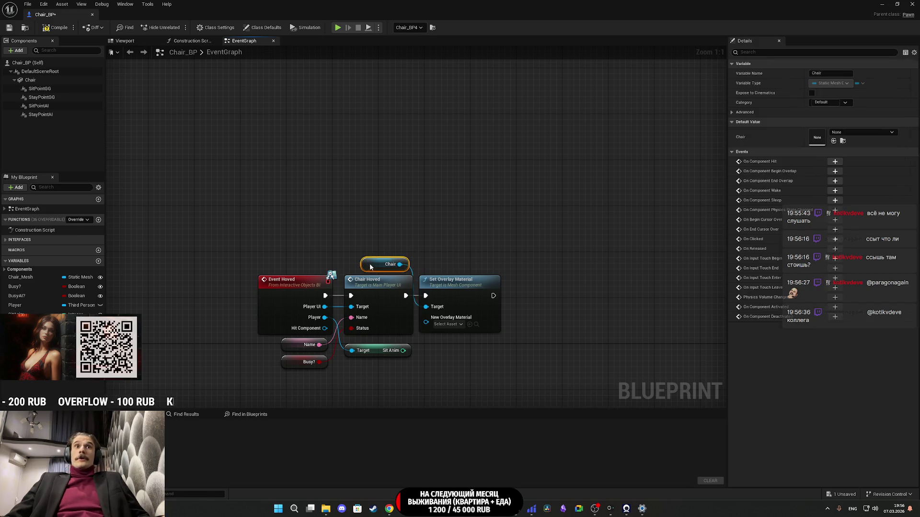
click(477, 250)
drag(476, 251, 442, 201)
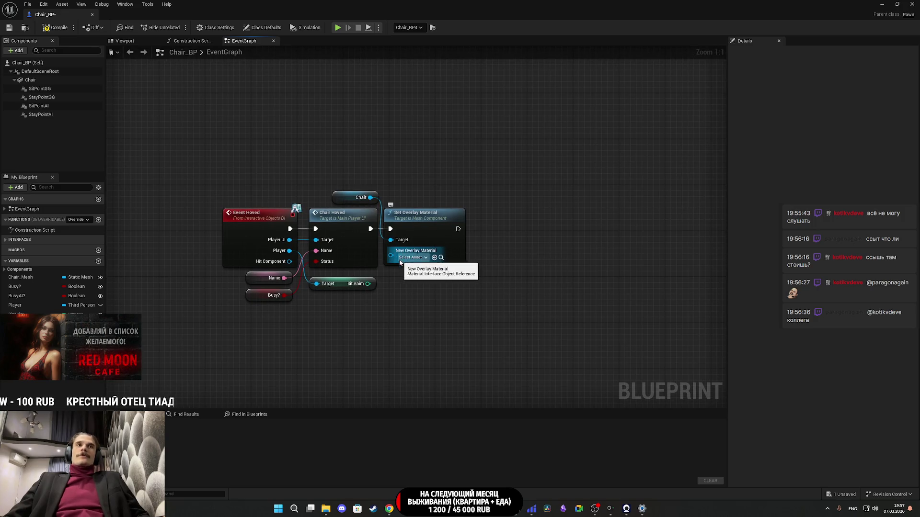
mouse_move(399, 260)
mouse_down()
mouse_move(422, 293)
mouse_move(427, 286)
mouse_up()
Step: Add a Select node feeding New Overlay Material, then pull a wire from Sit Anim
text(se)
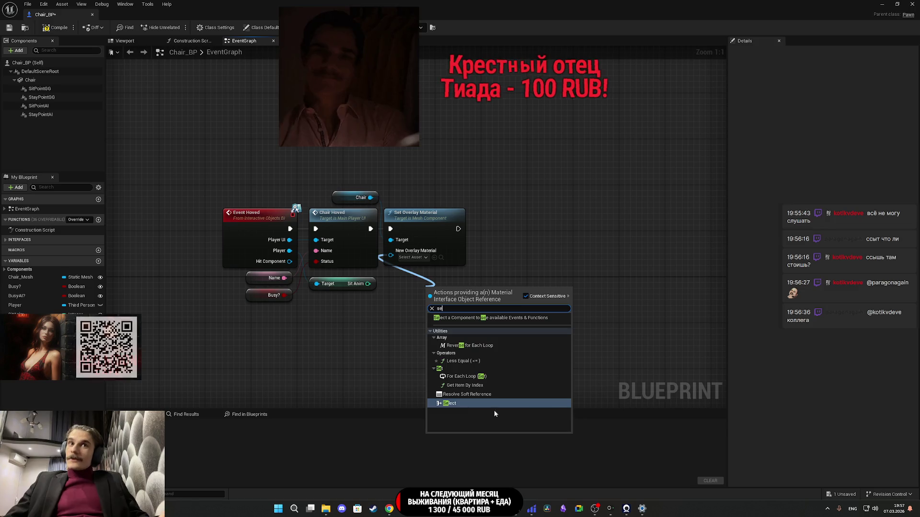
click(450, 403)
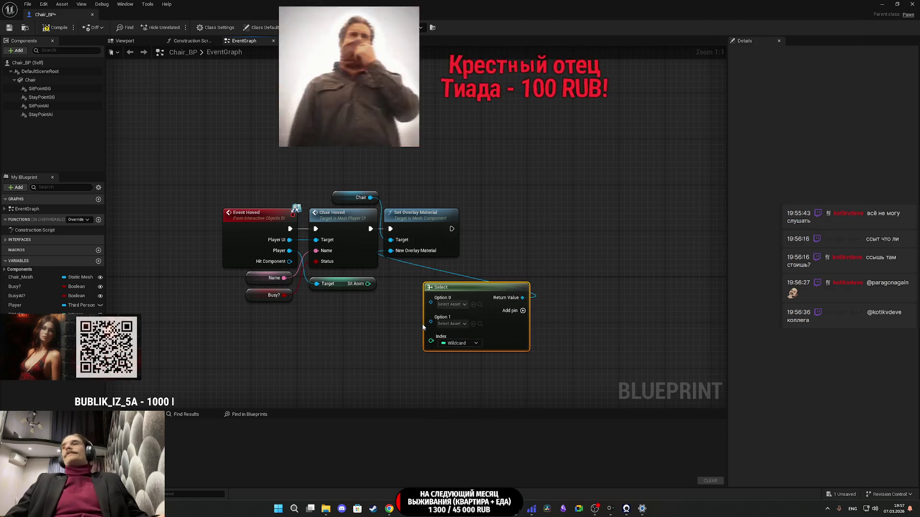
drag(390, 320, 361, 335)
click(360, 334)
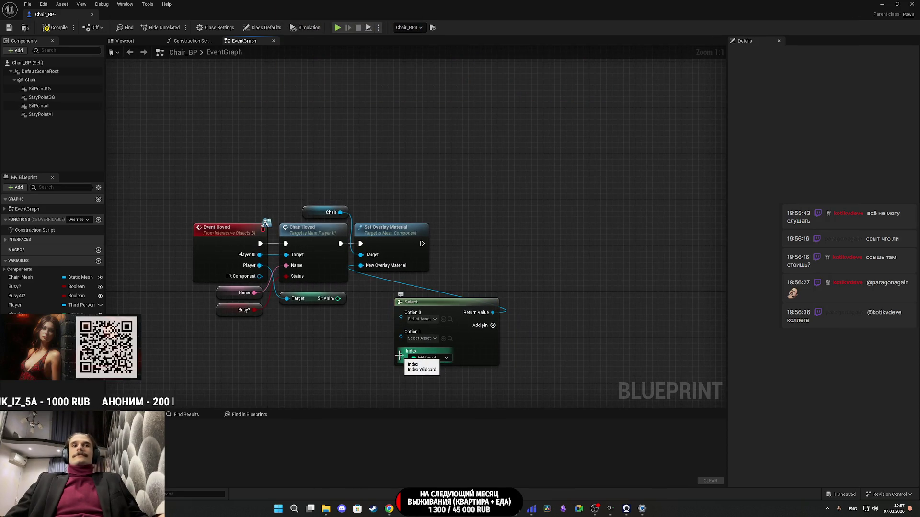
drag(338, 298, 292, 324)
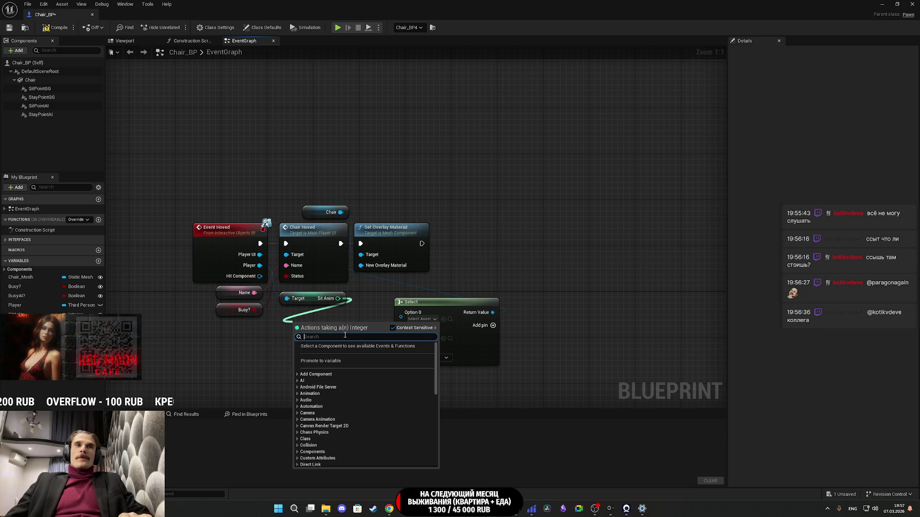
Step: Add an == comparison off Sit Anim and wire its result into the Select node's Index
text(=)
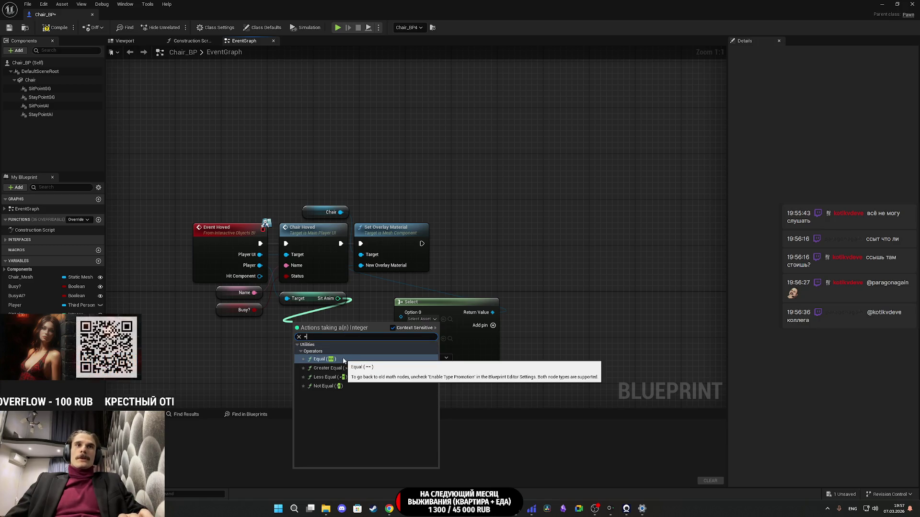
click(344, 360)
drag(348, 333, 401, 352)
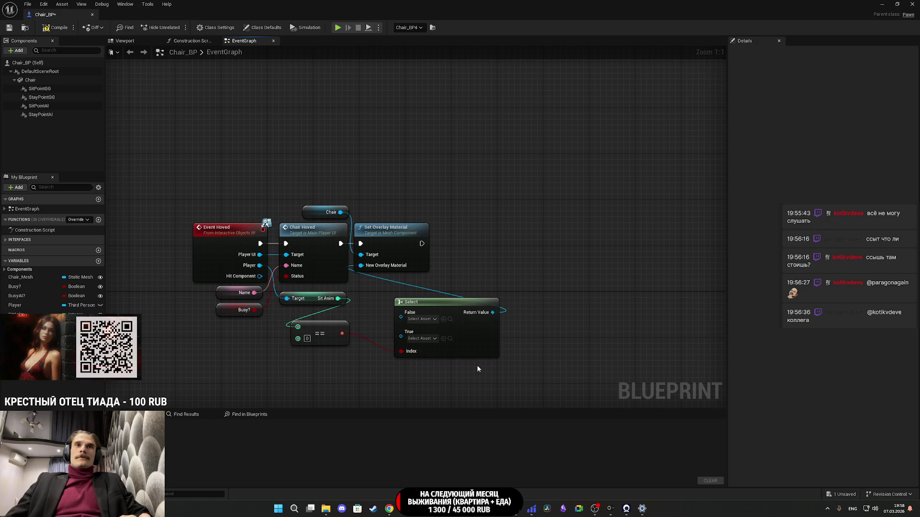
mouse_move(486, 349)
mouse_down()
mouse_move(451, 337)
mouse_move(476, 365)
mouse_move(516, 361)
mouse_up()
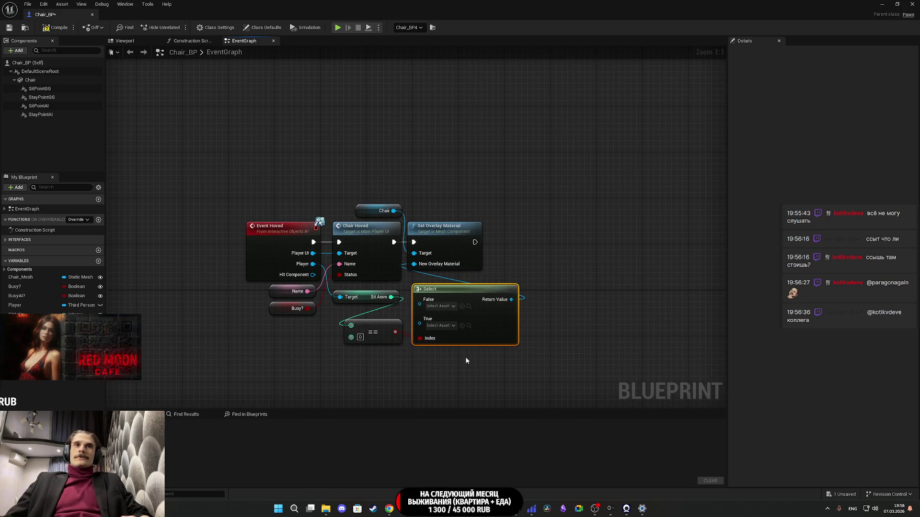
drag(471, 360, 388, 335)
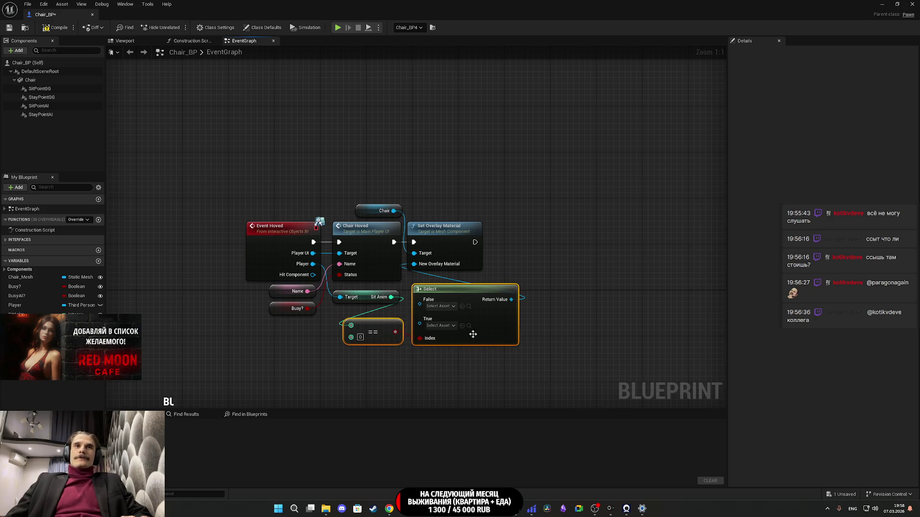
mouse_move(496, 350)
mouse_down()
mouse_move(477, 360)
mouse_move(465, 351)
mouse_move(503, 352)
mouse_up()
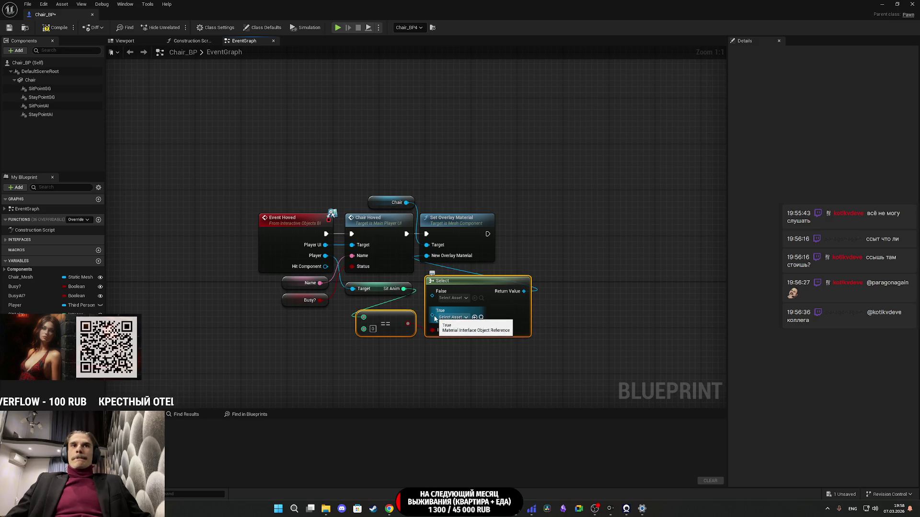
Step: Connect a new Select node to the first Select's True input, with Busy? driving its Index
drag(432, 317, 437, 359)
text(se)
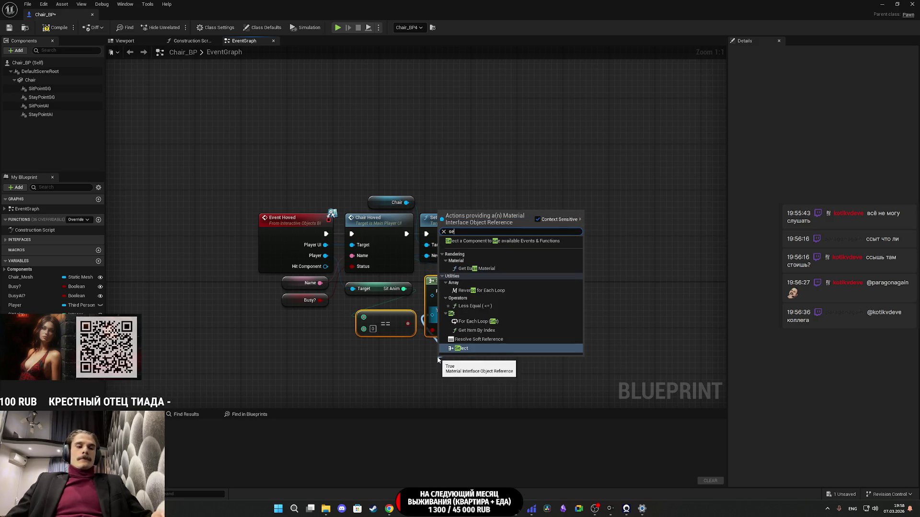
text(l)
click(472, 263)
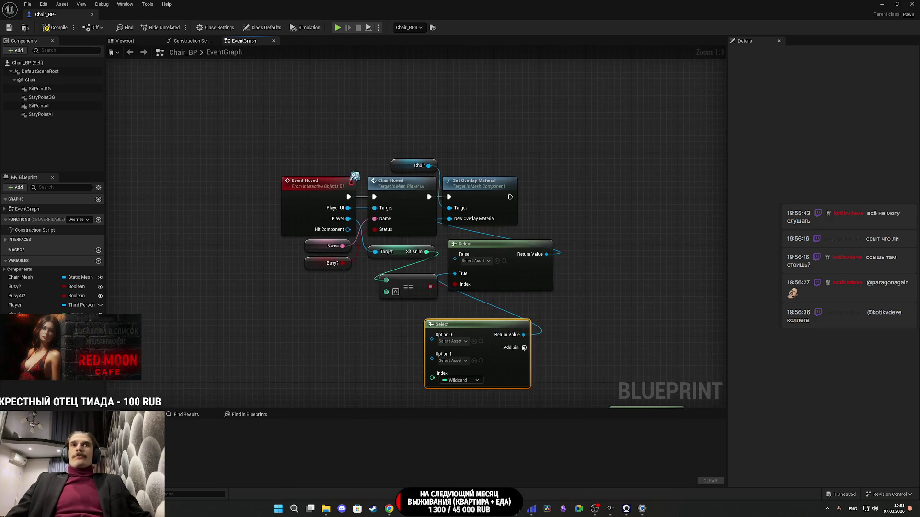
mouse_move(339, 263)
mouse_down()
mouse_move(466, 358)
mouse_move(455, 355)
mouse_up()
click(587, 361)
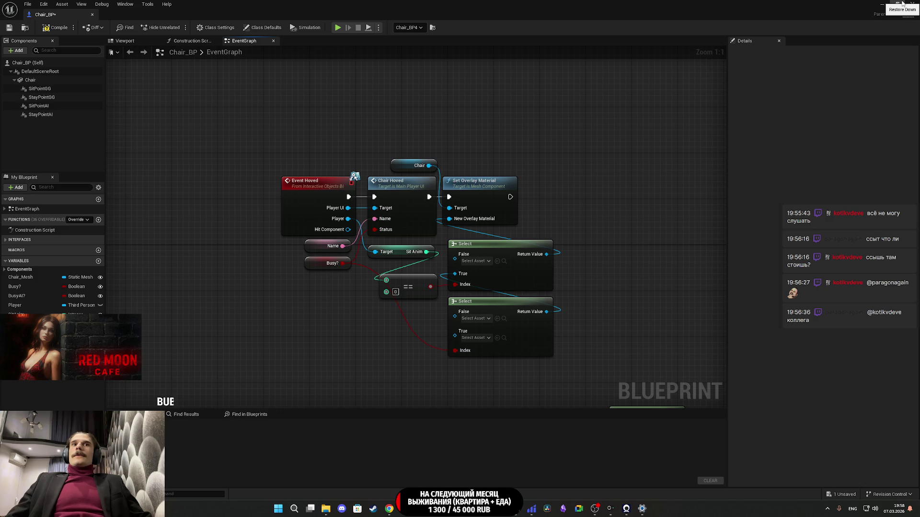
click(902, 4)
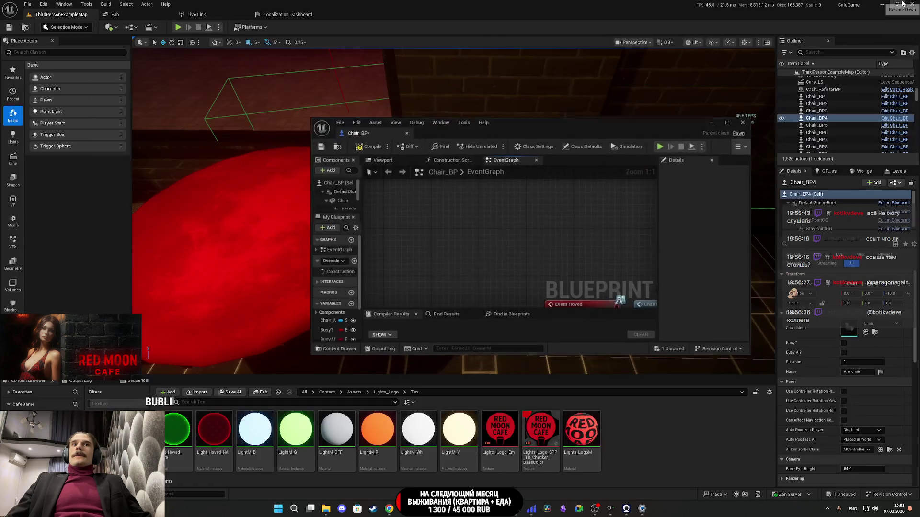
Step: Assign Light_Hoved_NA to the lower Select's True input and the upper Select's False input
click(215, 431)
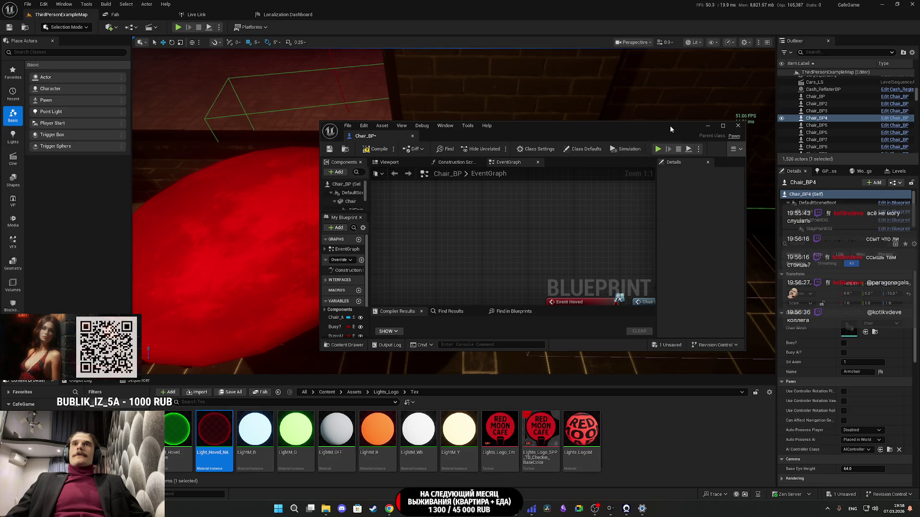
double_click(670, 128)
click(497, 337)
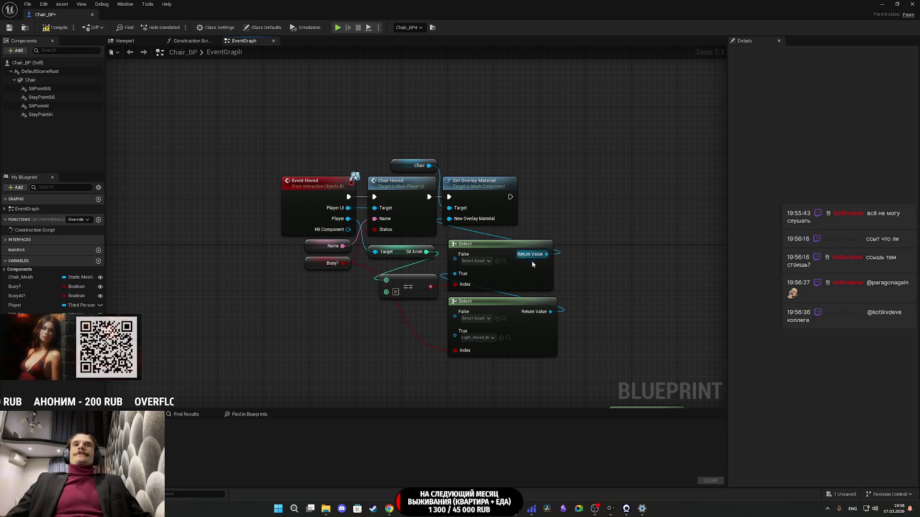
click(497, 261)
Step: Set the lower Select's False input to the green highlight material, then compile and save Chair_BP
click(896, 5)
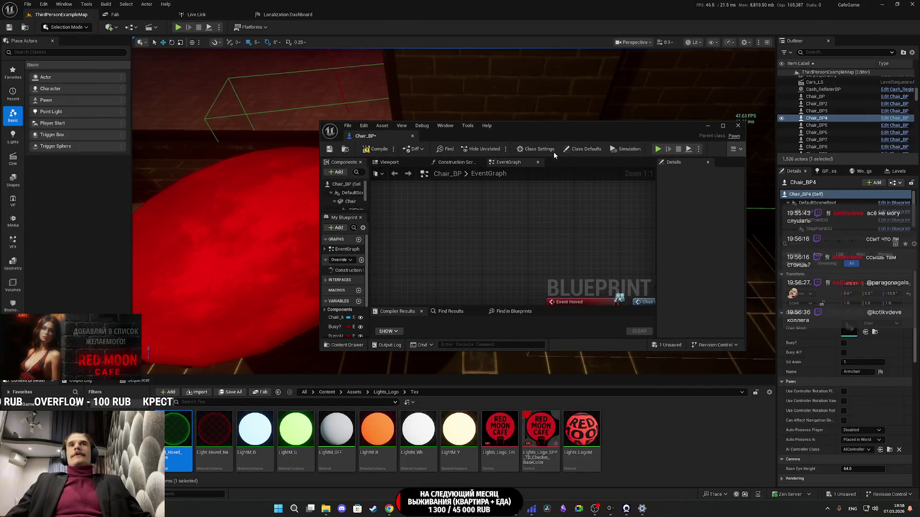
double_click(588, 131)
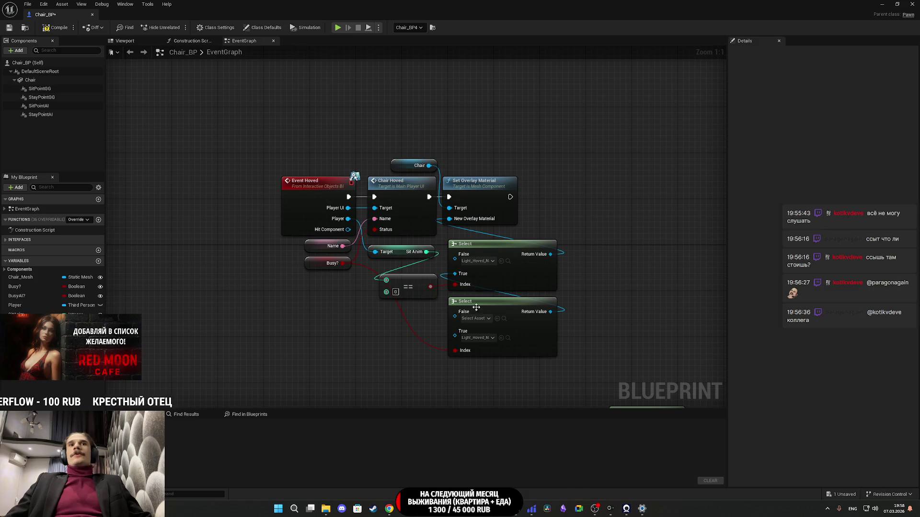
click(497, 318)
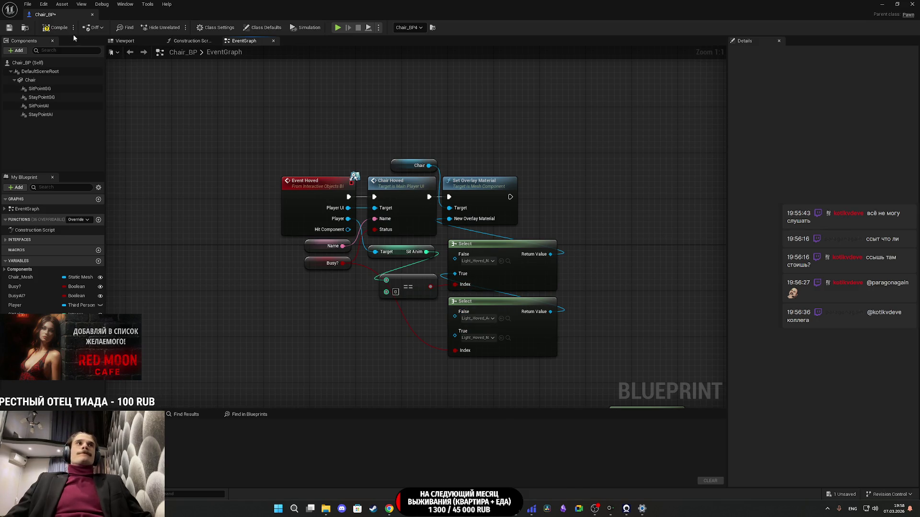
click(9, 27)
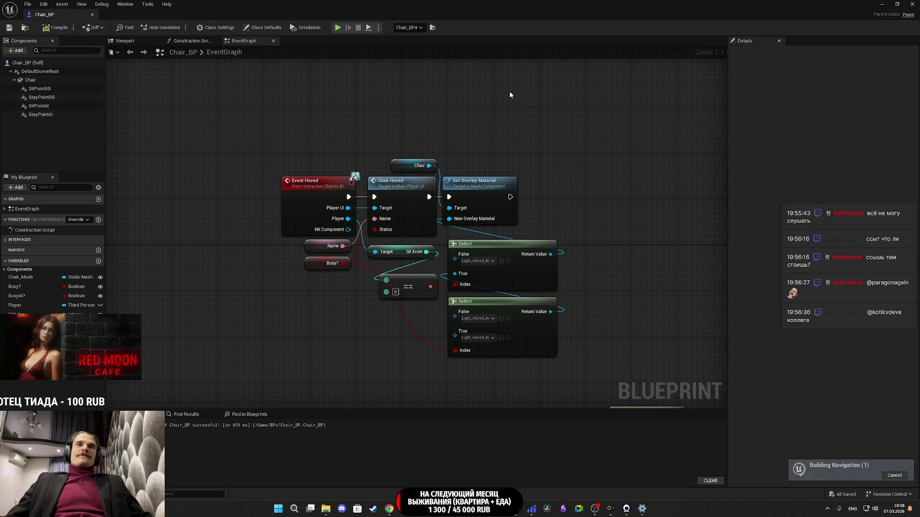
click(882, 4)
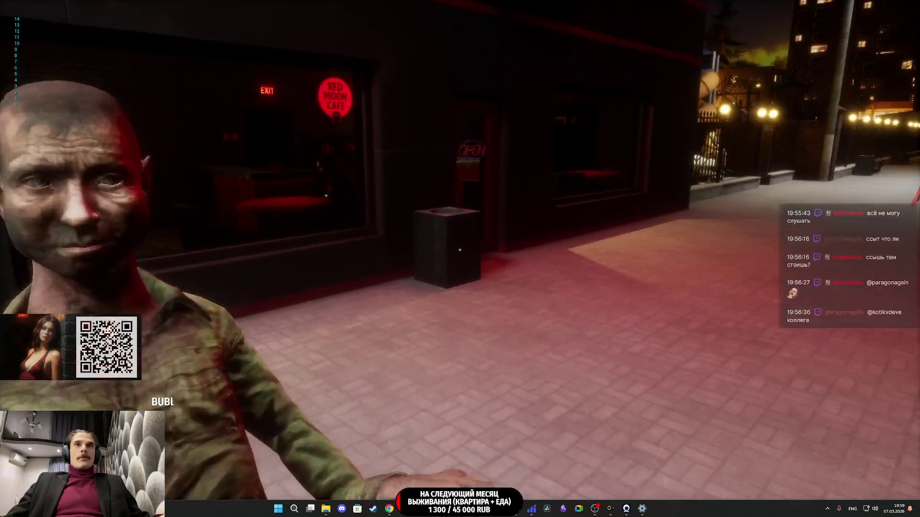
Step: Walk up to the green-highlighted armchair, sit in it with E, then stand back up
key(w)
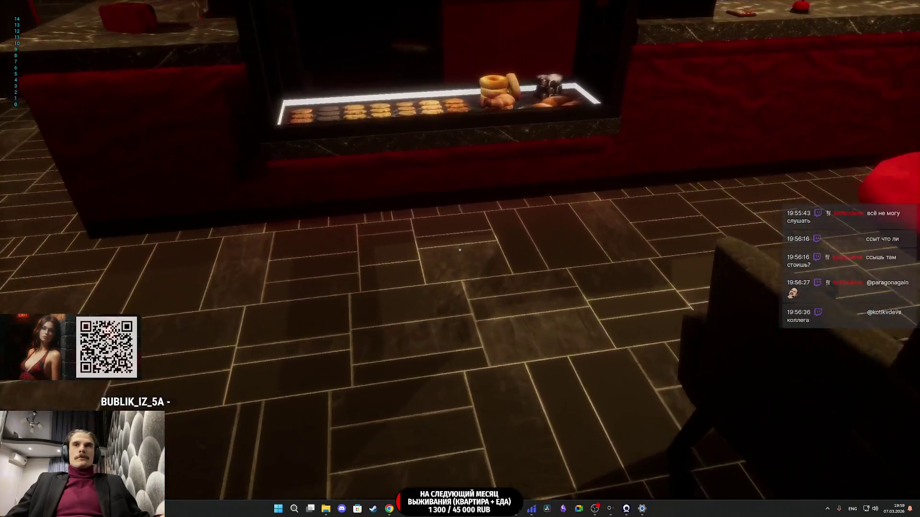
key(a)
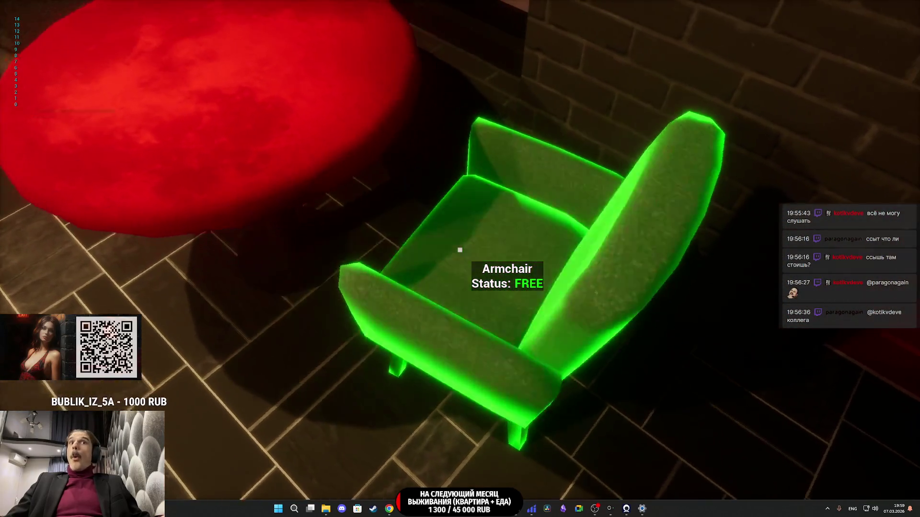
key(a)
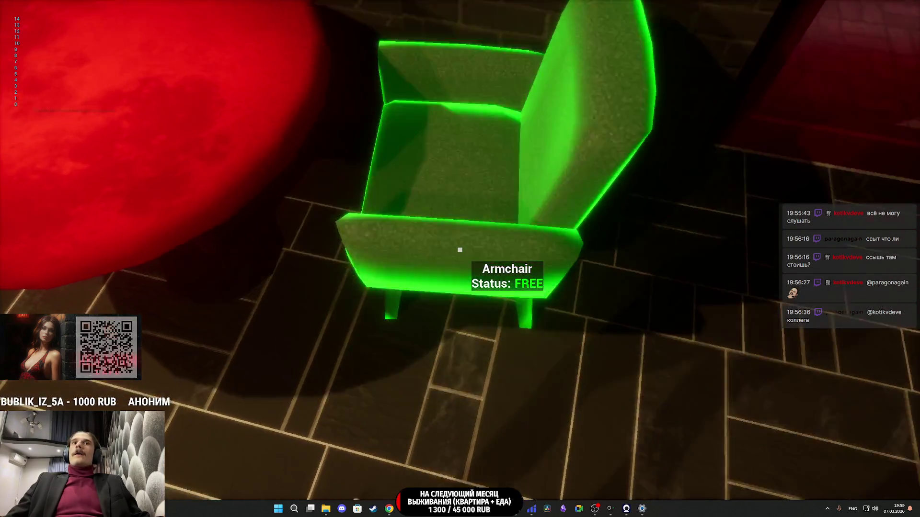
key(e)
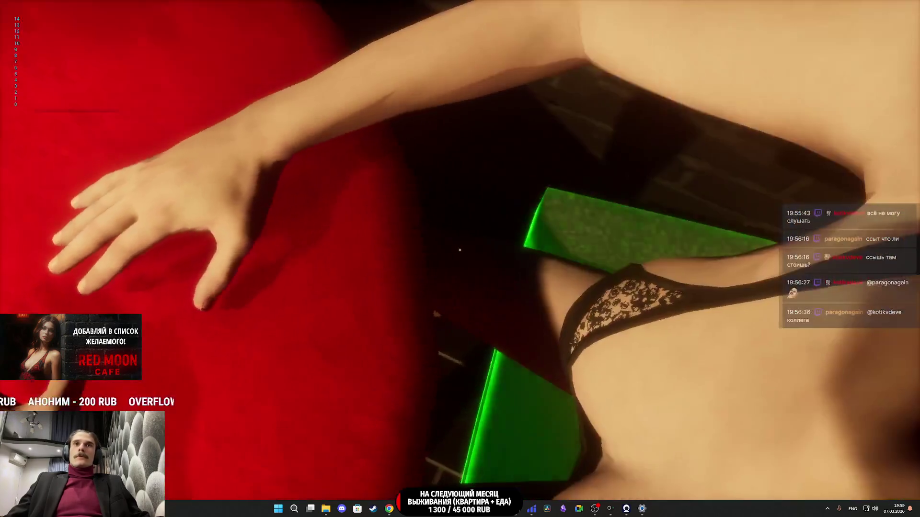
key(e)
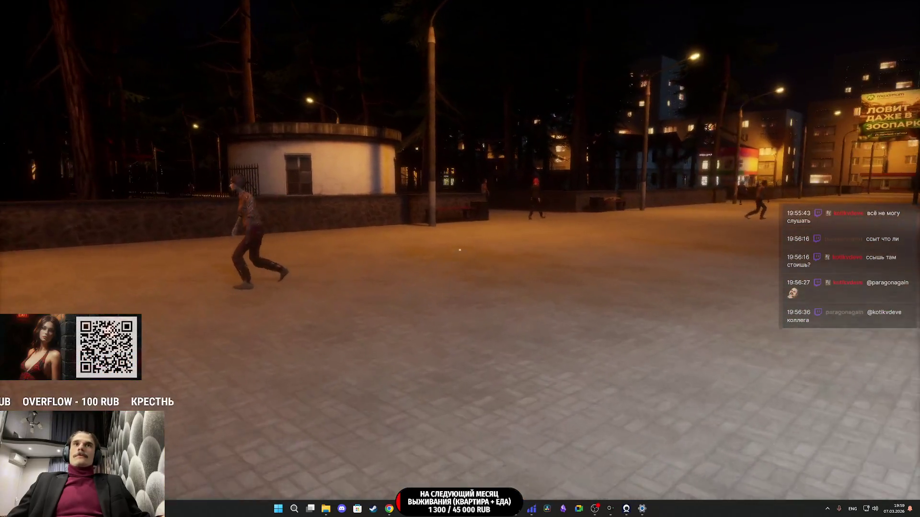
Step: Sit on and stand up from several green-lit outdoor benches, then stop the playtest with Esc
key(w)
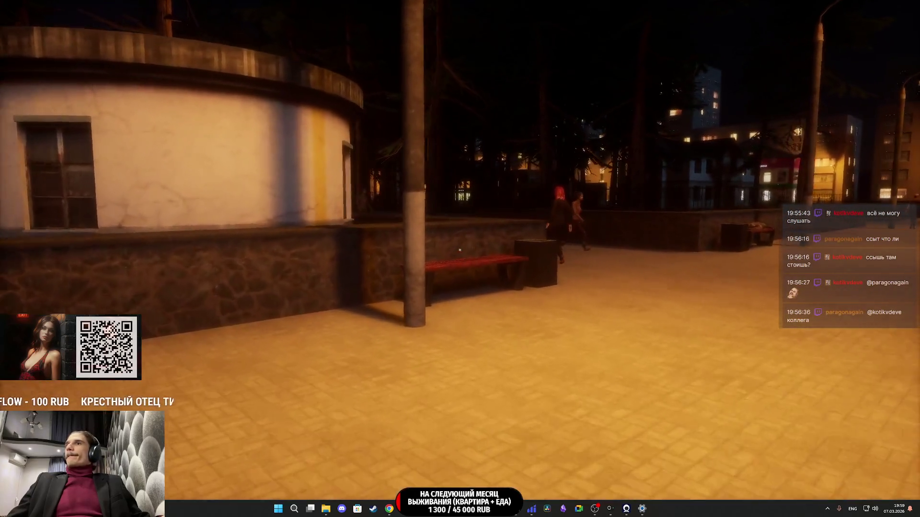
key(e)
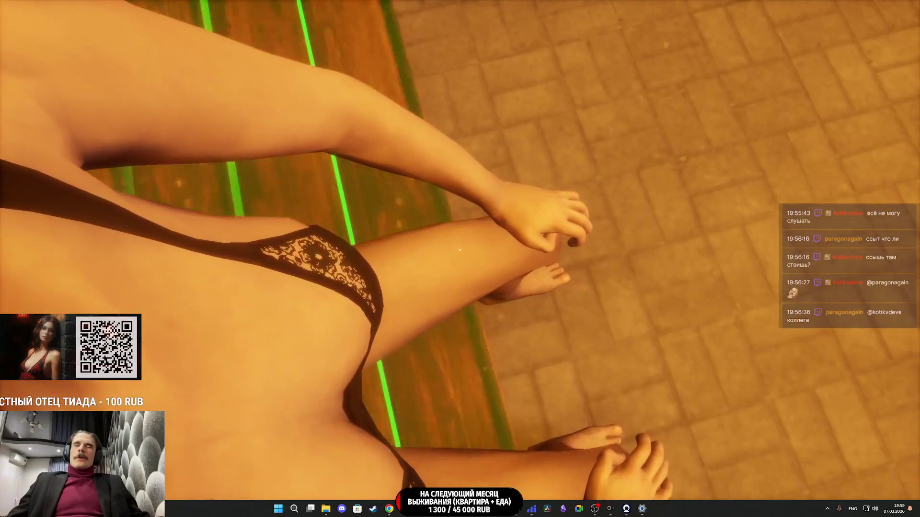
key(e)
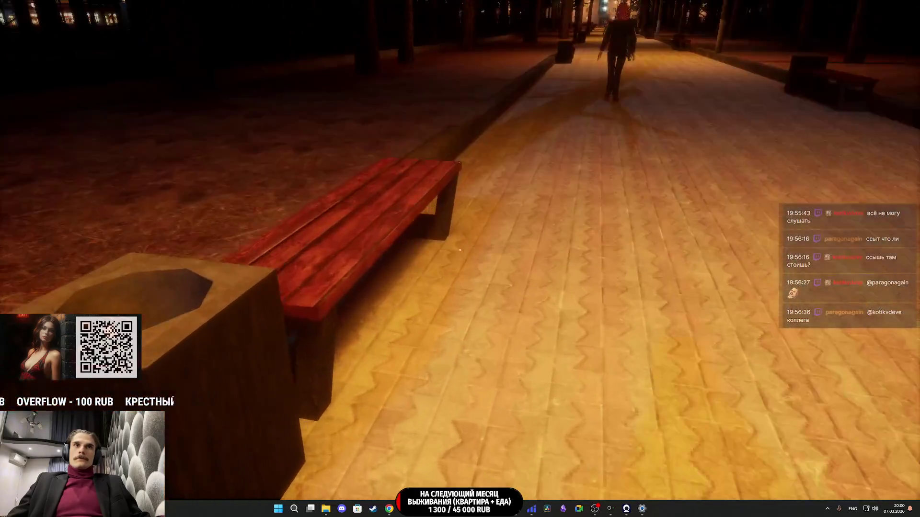
key(e)
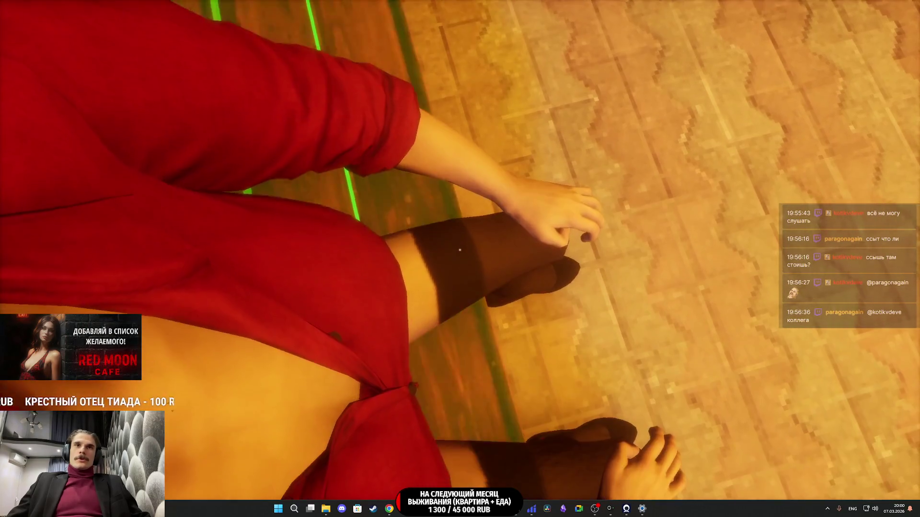
key(e)
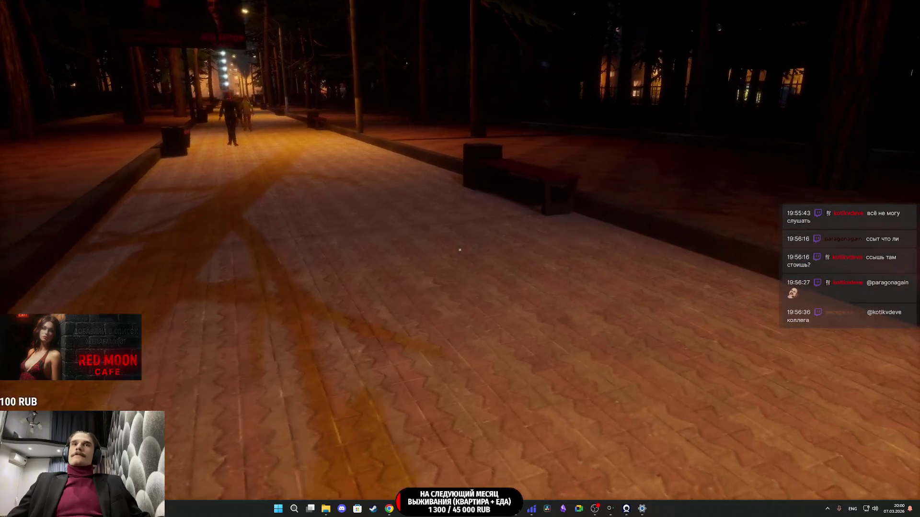
key(e)
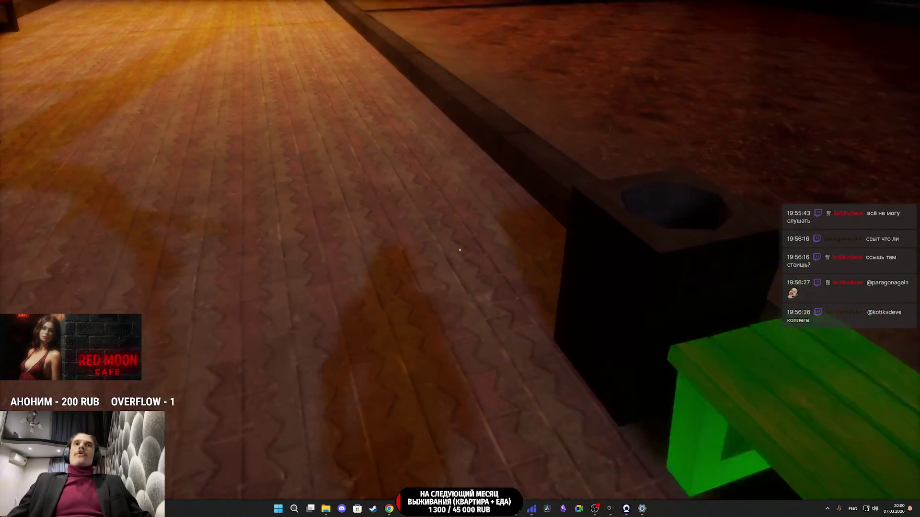
key(Escape)
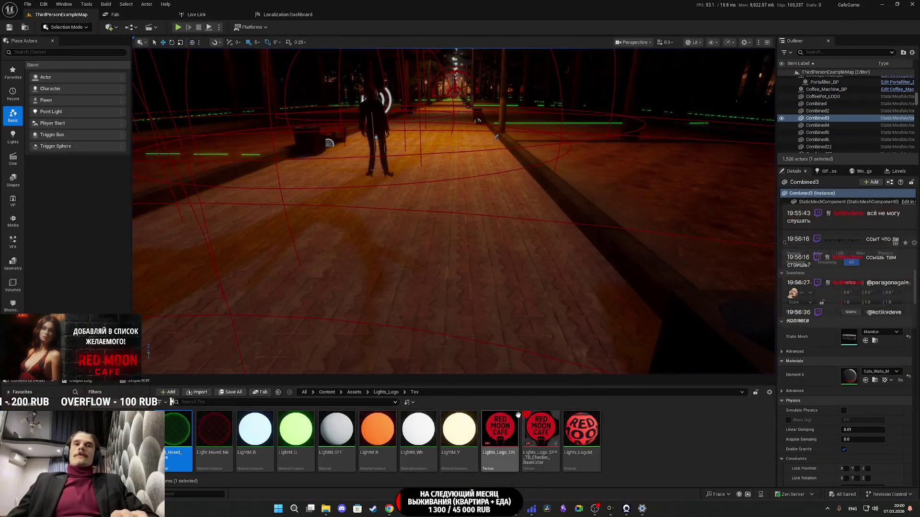
mouse_move(518, 415)
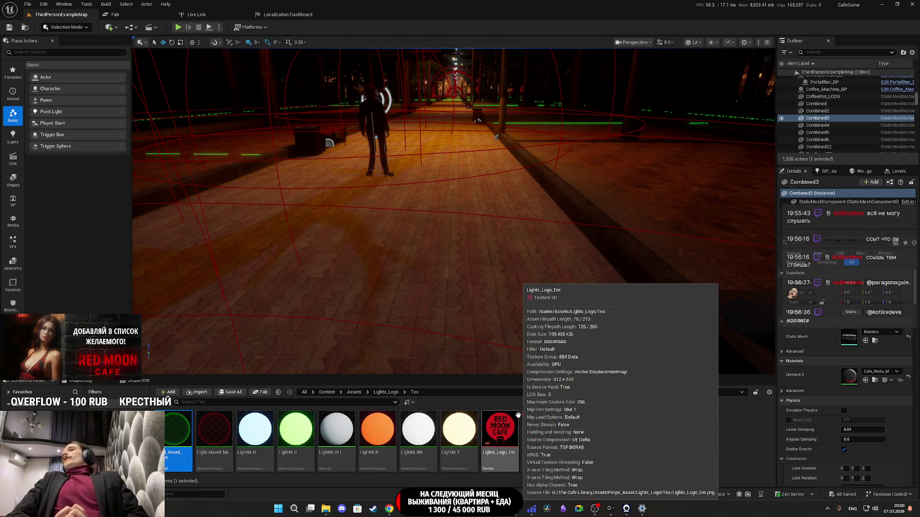